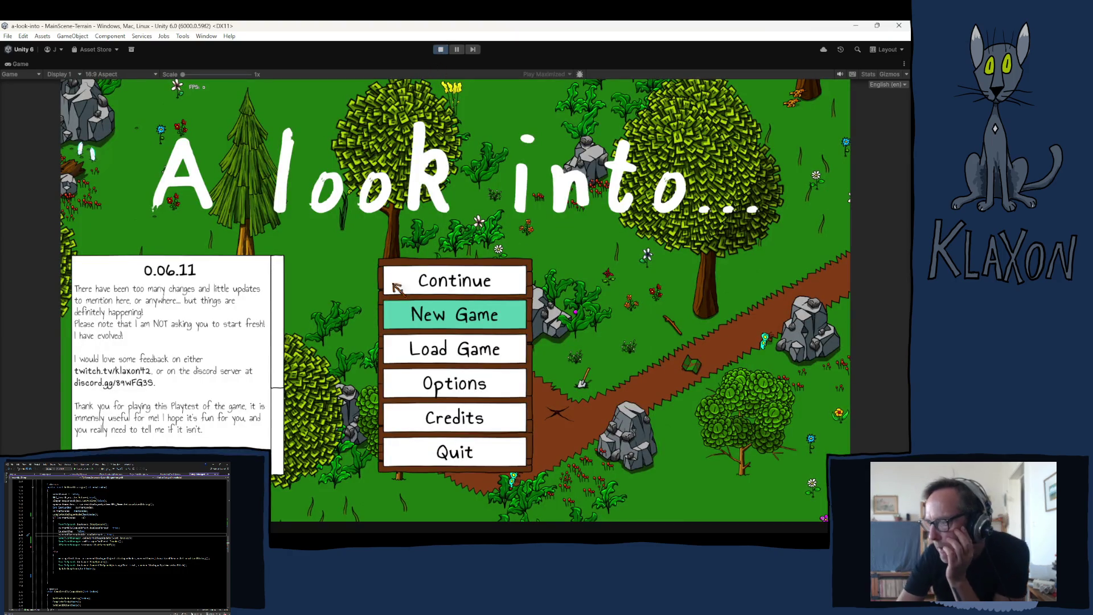
Start a new game with a character named Soodoot.
click(427, 318)
click(408, 369)
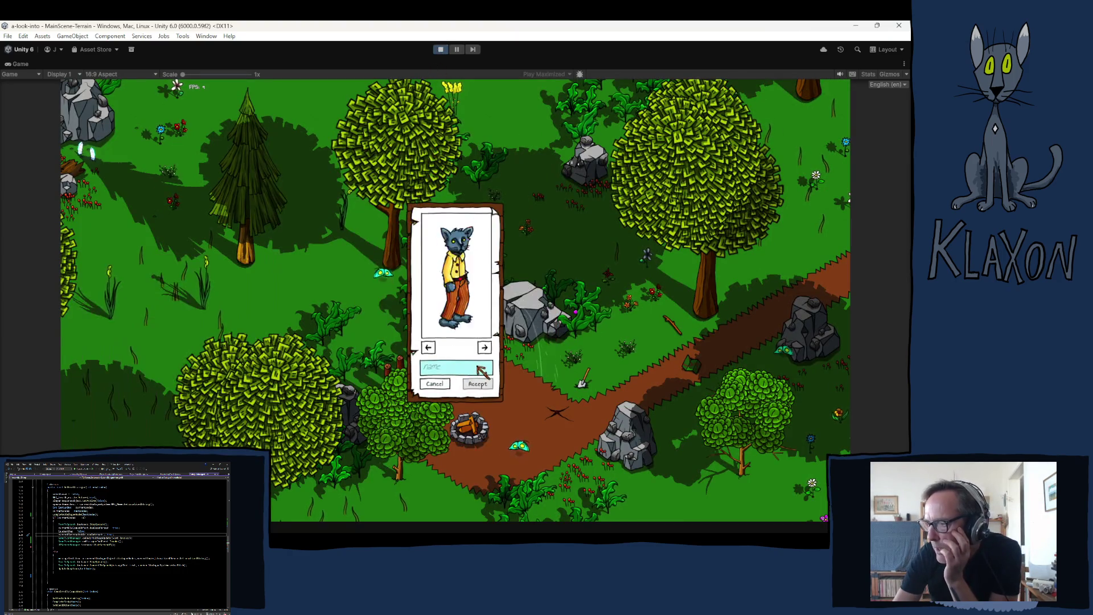
text(Soodoot)
click(478, 384)
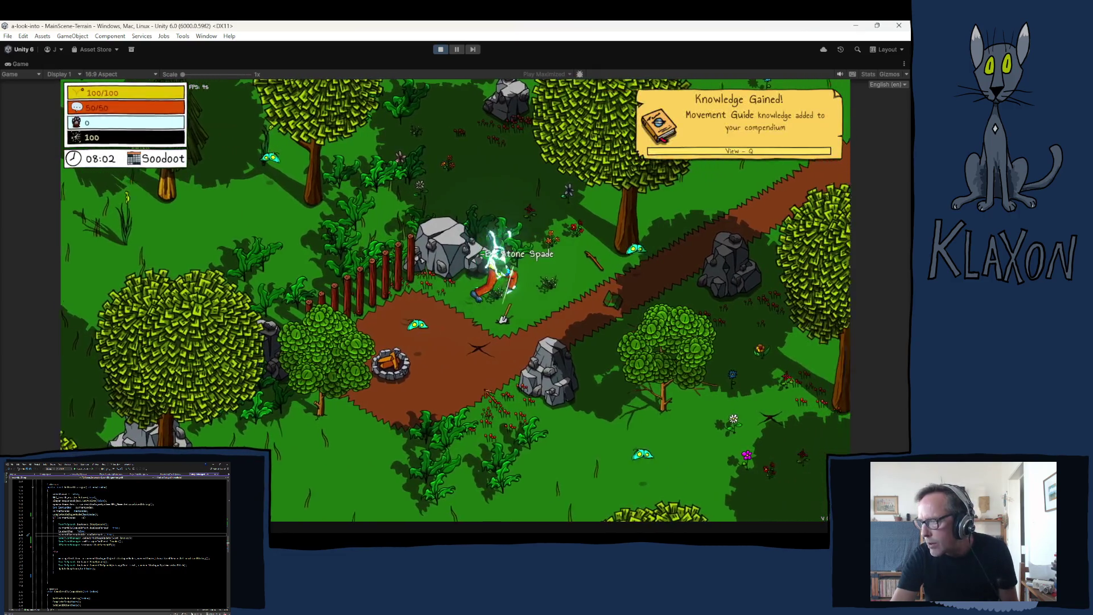
Pick up the Avian Map piece and take a quick look at the map.
key(d)
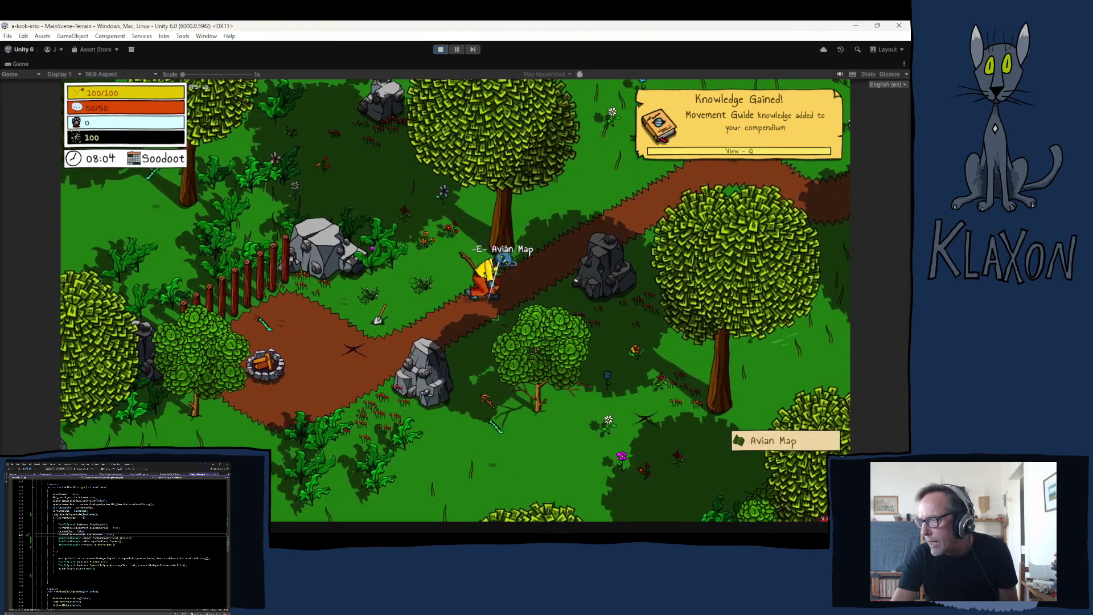
key(e)
key(Escape)
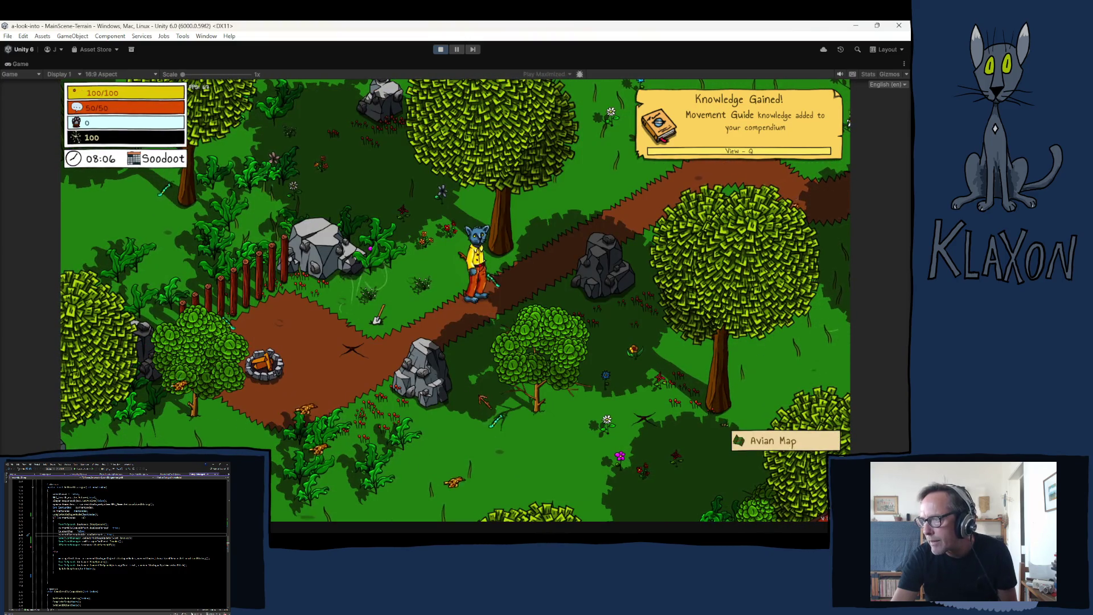
Walk north to the chicken by the rocks and go through its dialogue.
key(w)
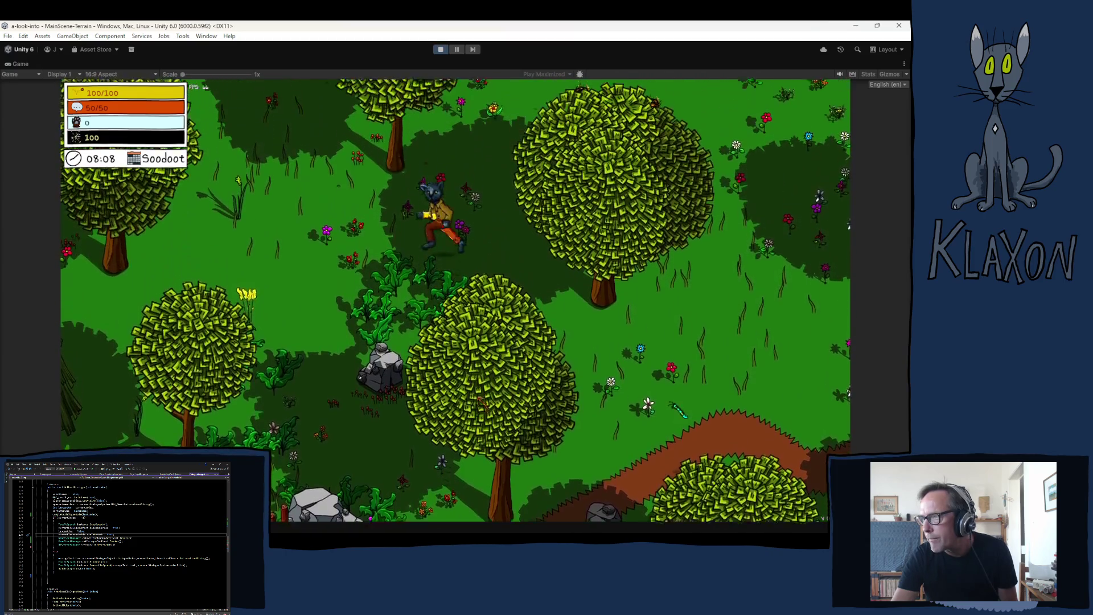
key(w)
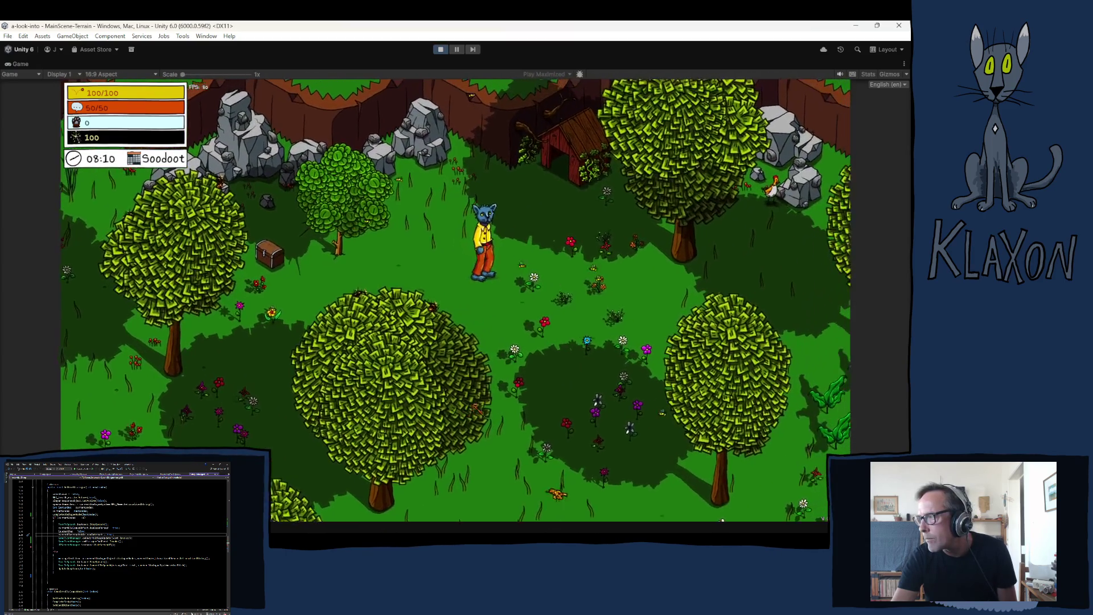
key(d)
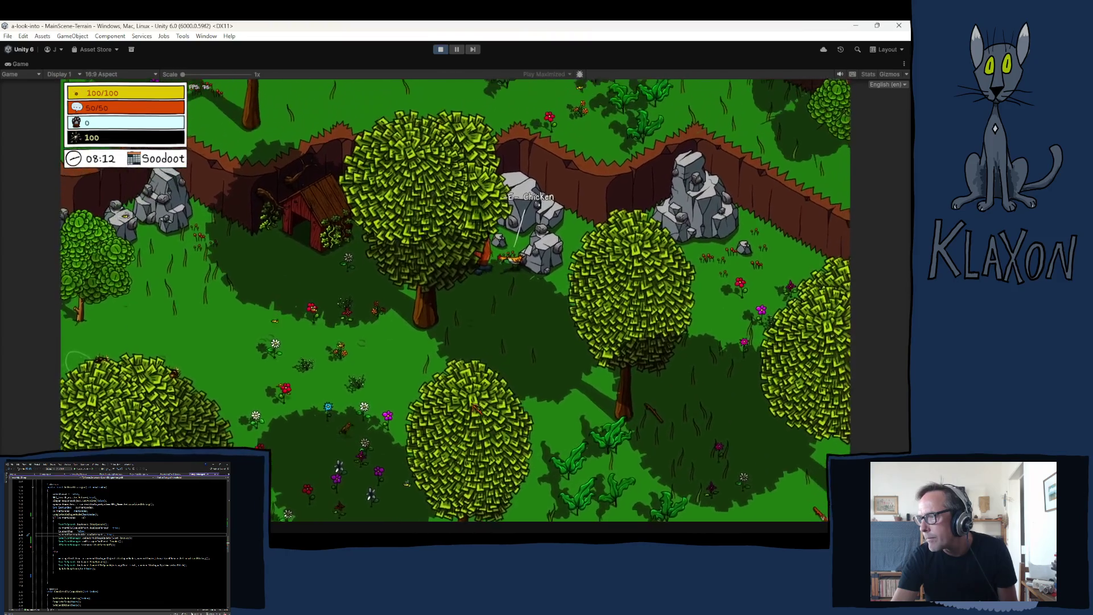
key(e)
key(space)
key(space)
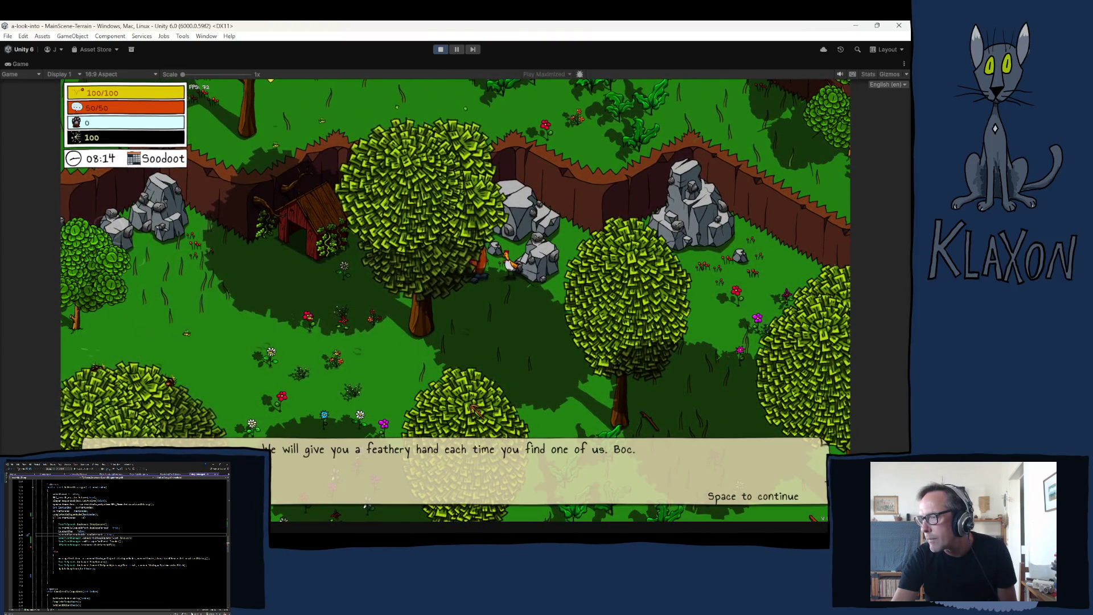
key(space)
key(space)
Check Undertakings for the completed Avian Map task, then stop the playtest.
key(Tab)
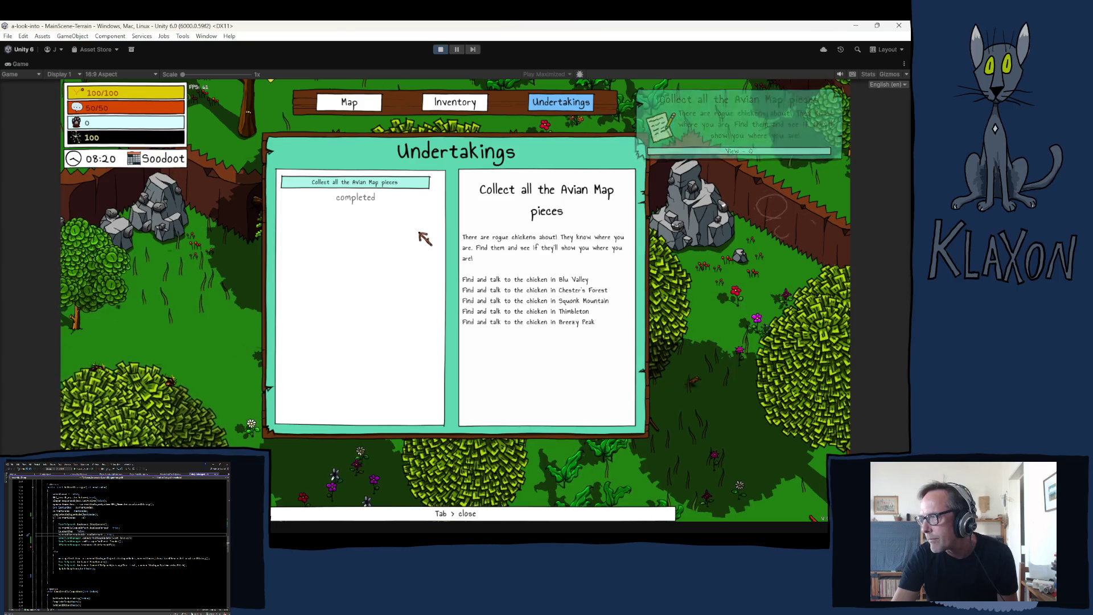
key(Tab)
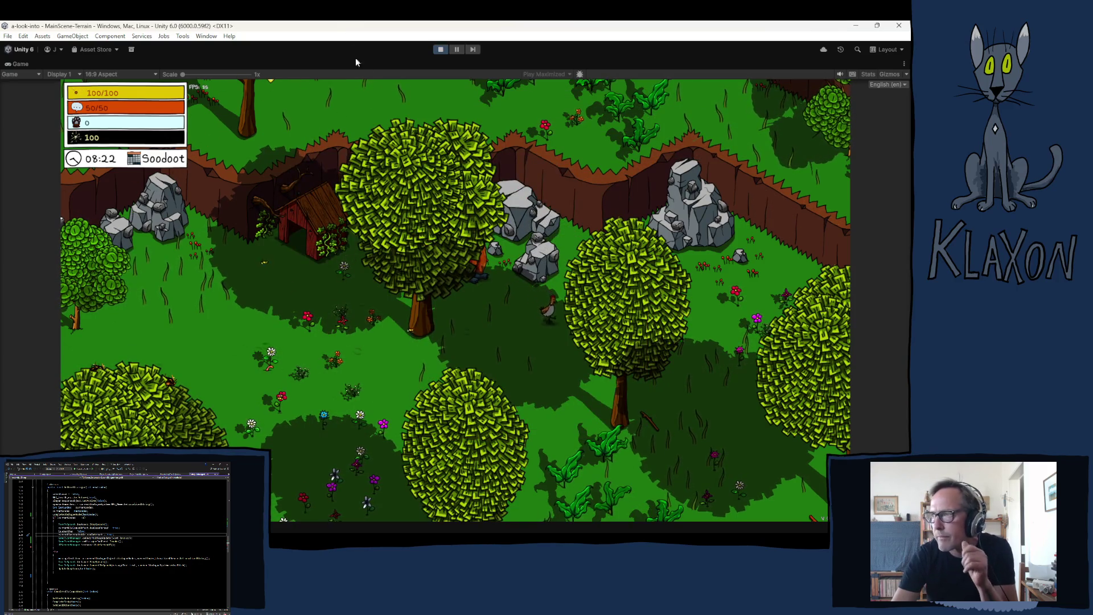
click(441, 49)
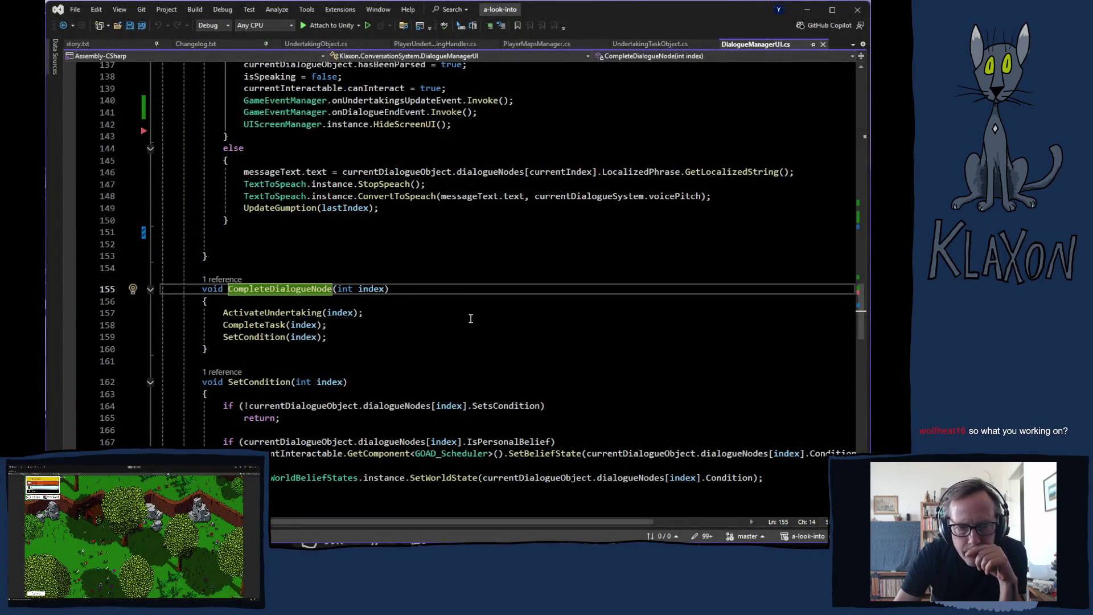
Comment out ActivateUndertaking(index) on line 157 of DialogueManagerUI.cs and return to Unity.
right_click(456, 327)
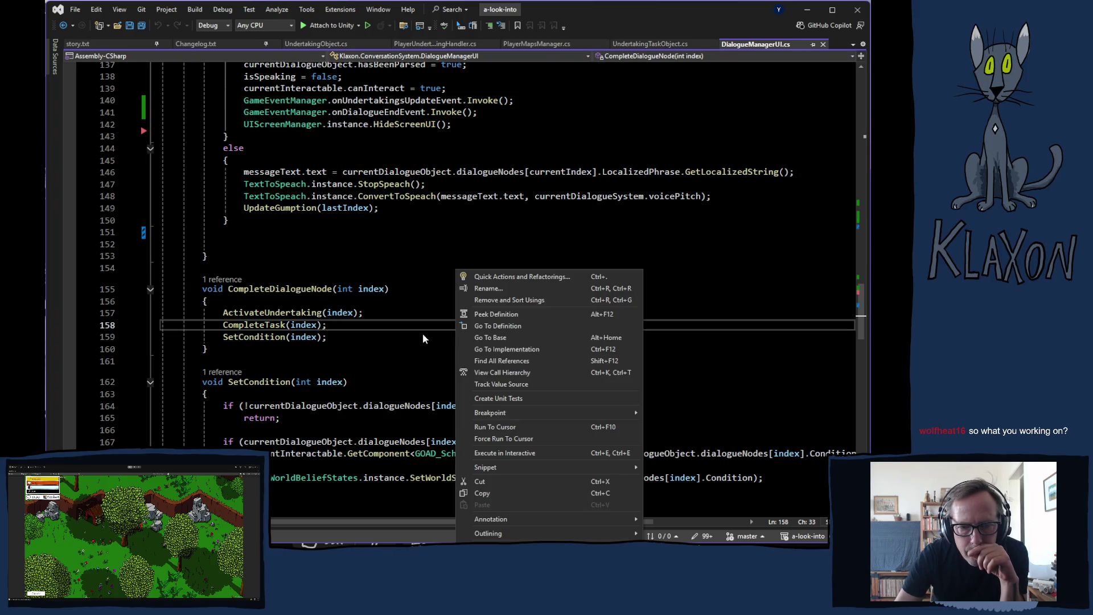
click(356, 340)
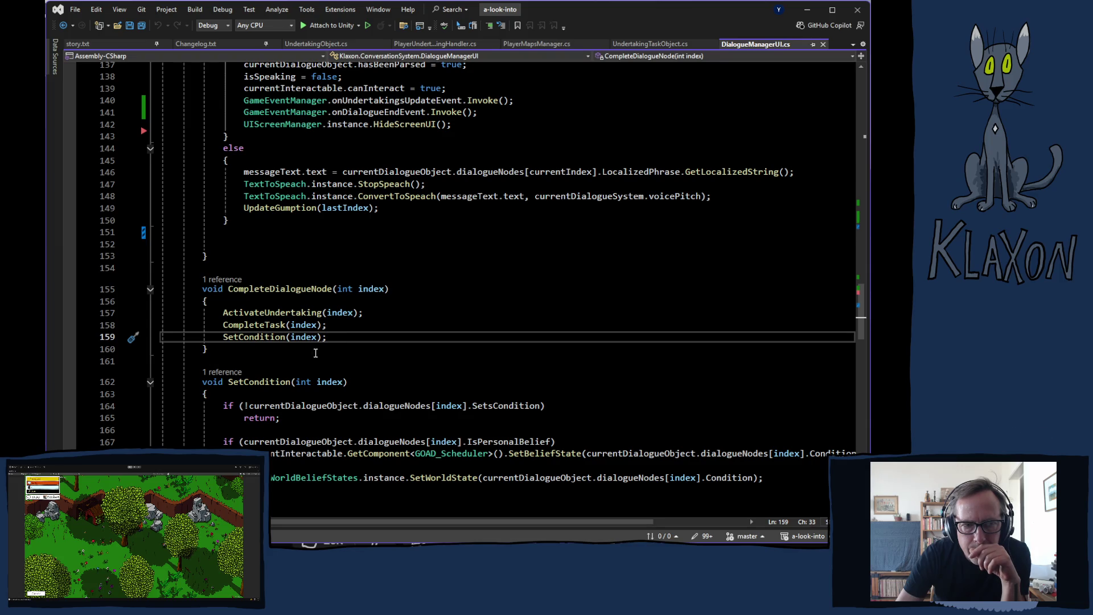
click(222, 312)
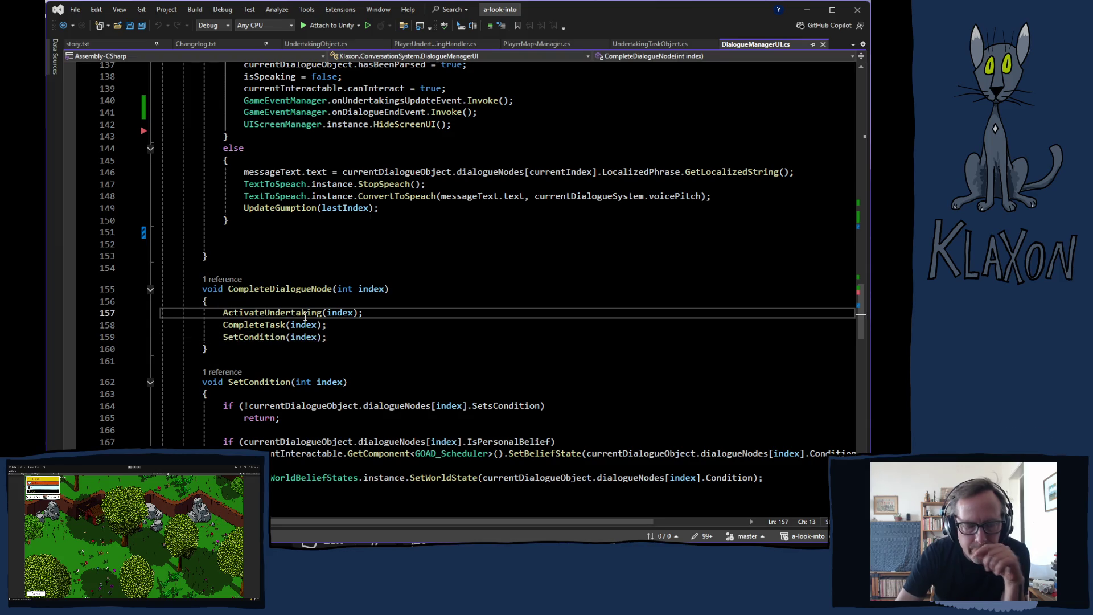
double_click(222, 313)
key(Left)
text(//)
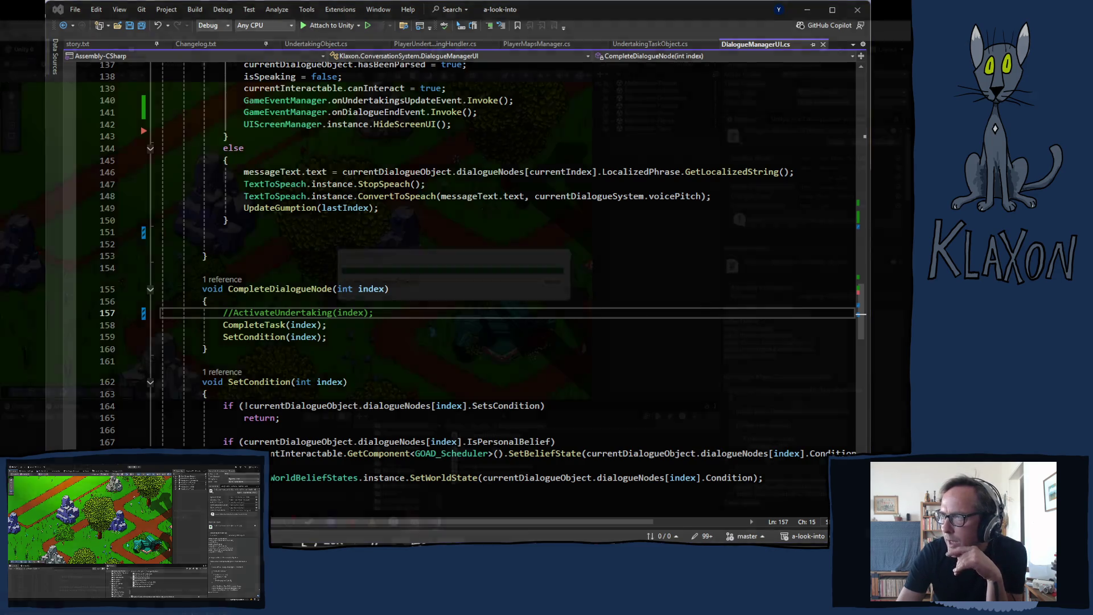
key(alt+Tab)
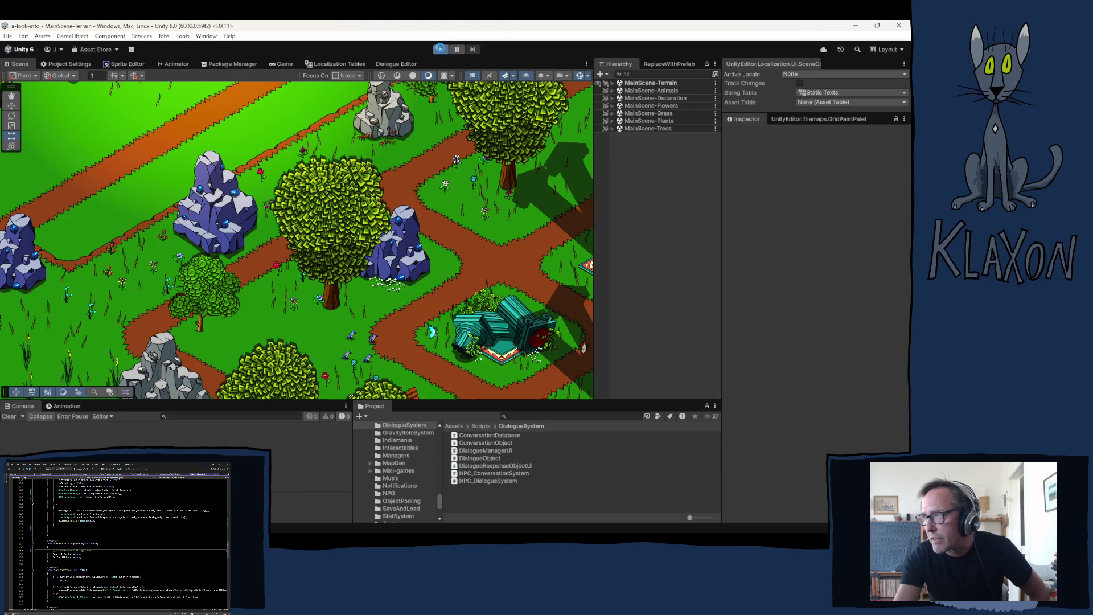
Start a playtest and begin a new game with a character named gds.
click(441, 50)
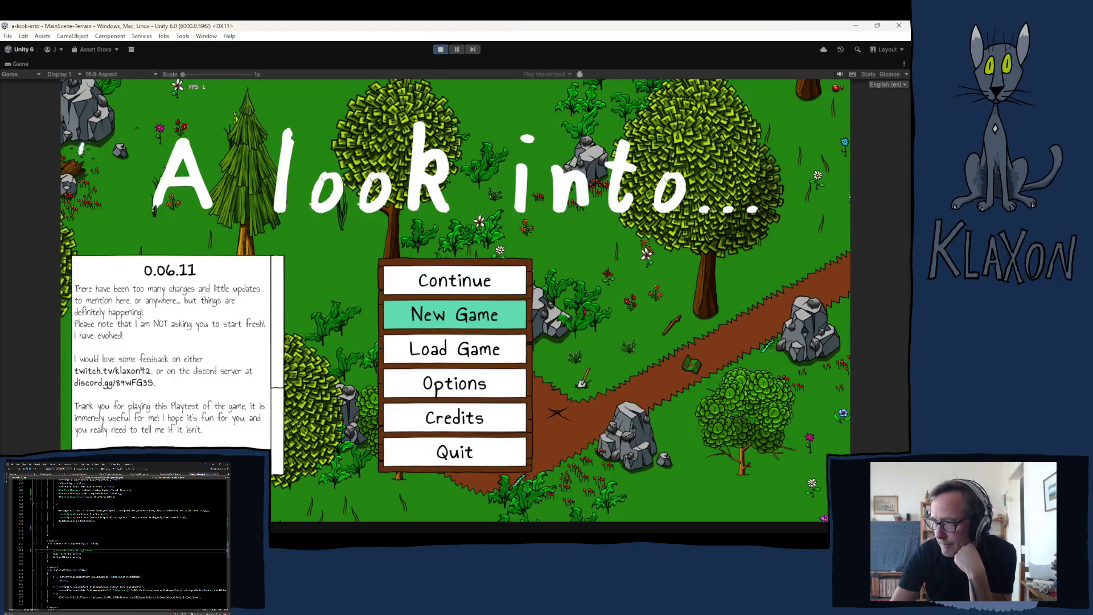
click(454, 314)
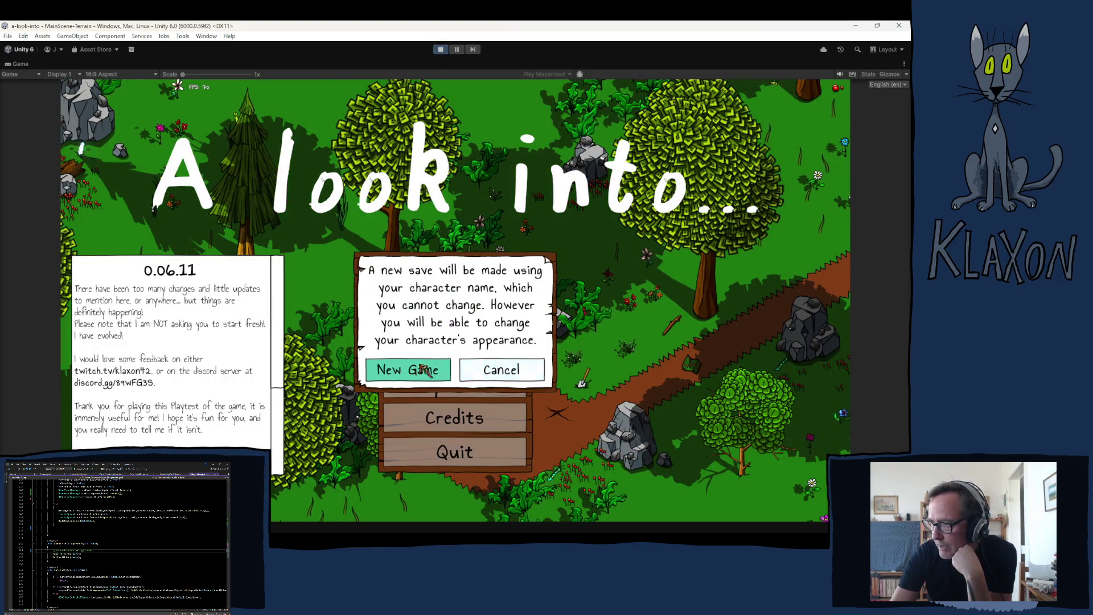
click(426, 369)
text(gds)
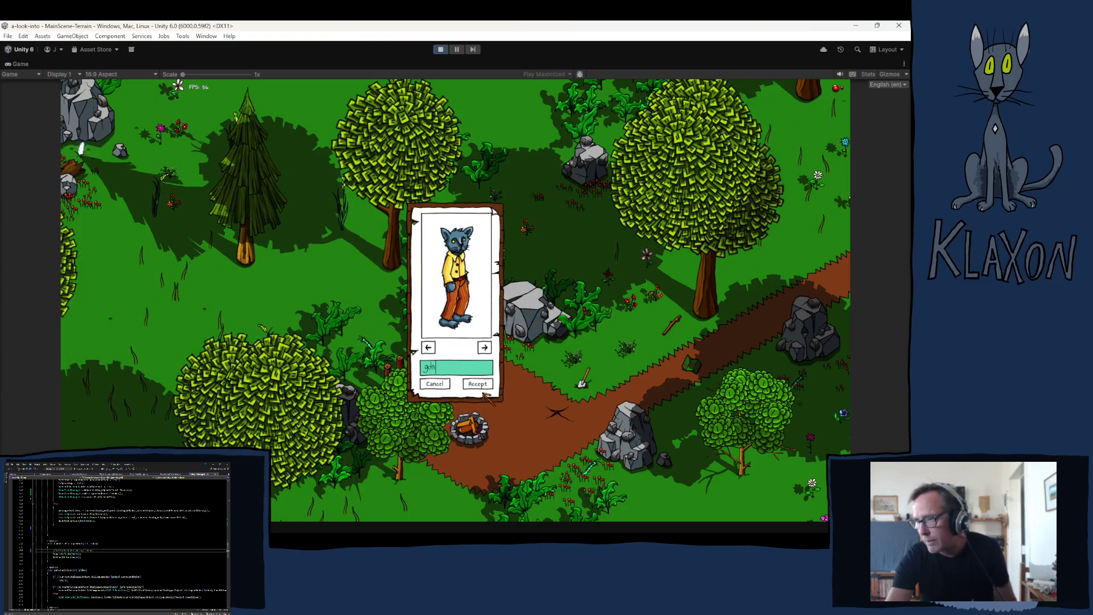
click(480, 386)
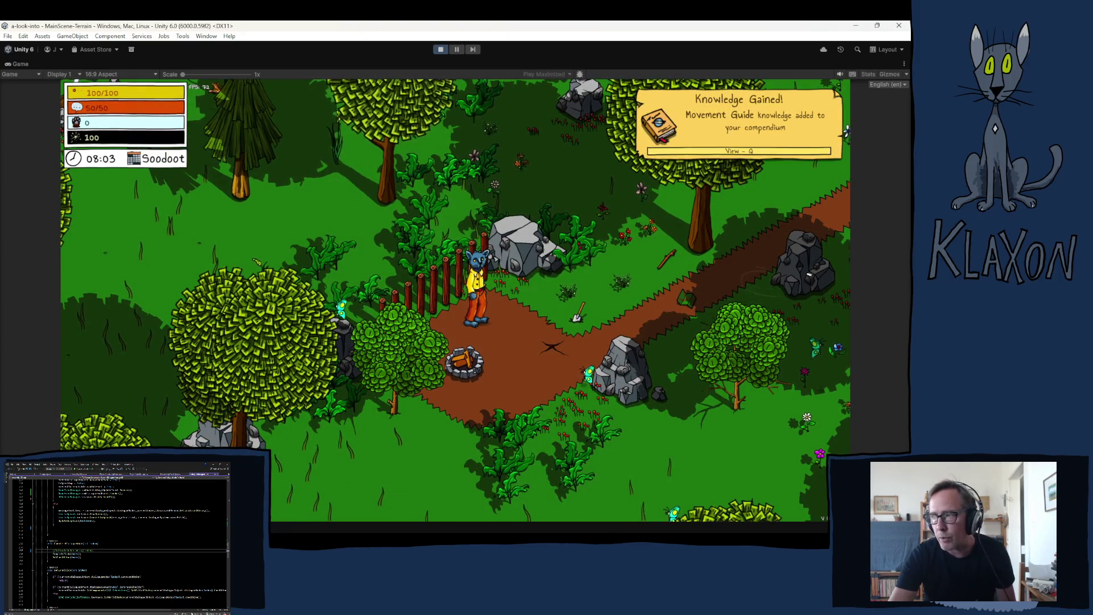
Walk along the path, pick up the Avian Map piece, and view the map.
key(d)
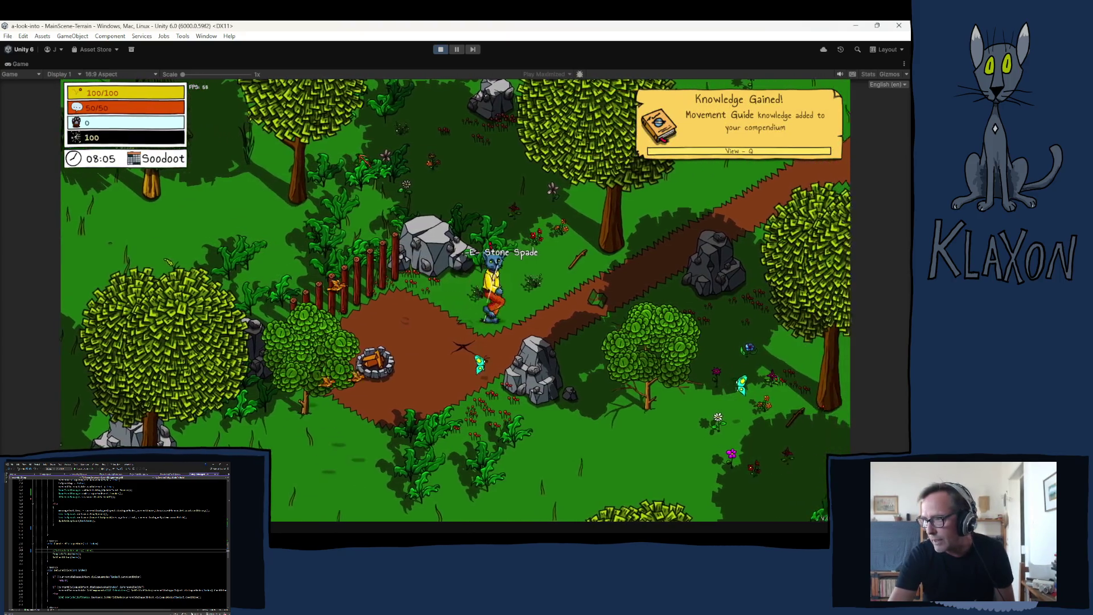
key(d)
key(e)
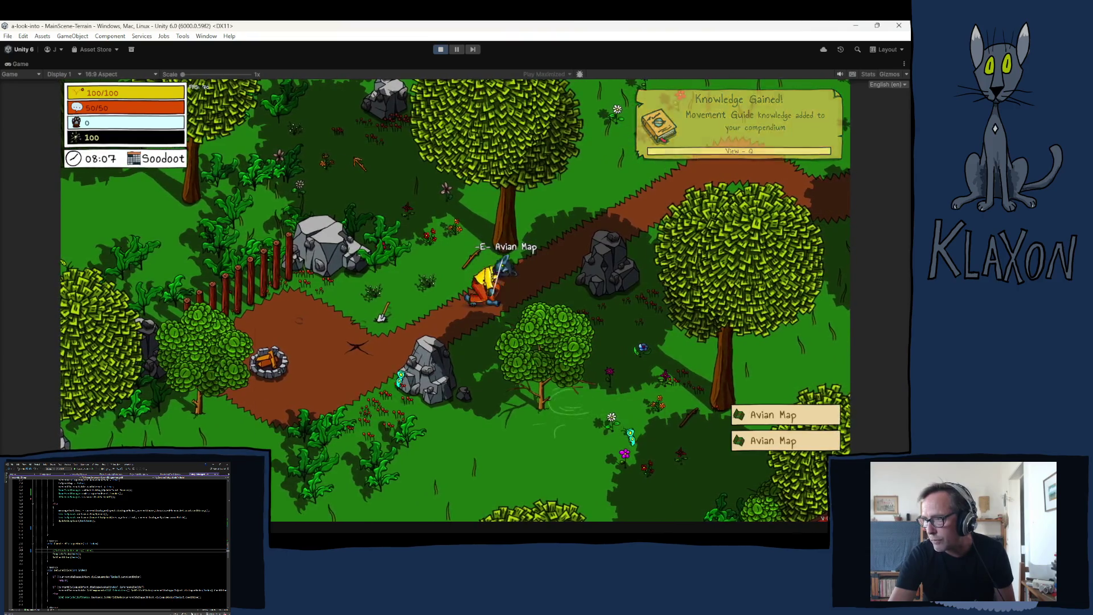
key(m)
key(m)
key(d)
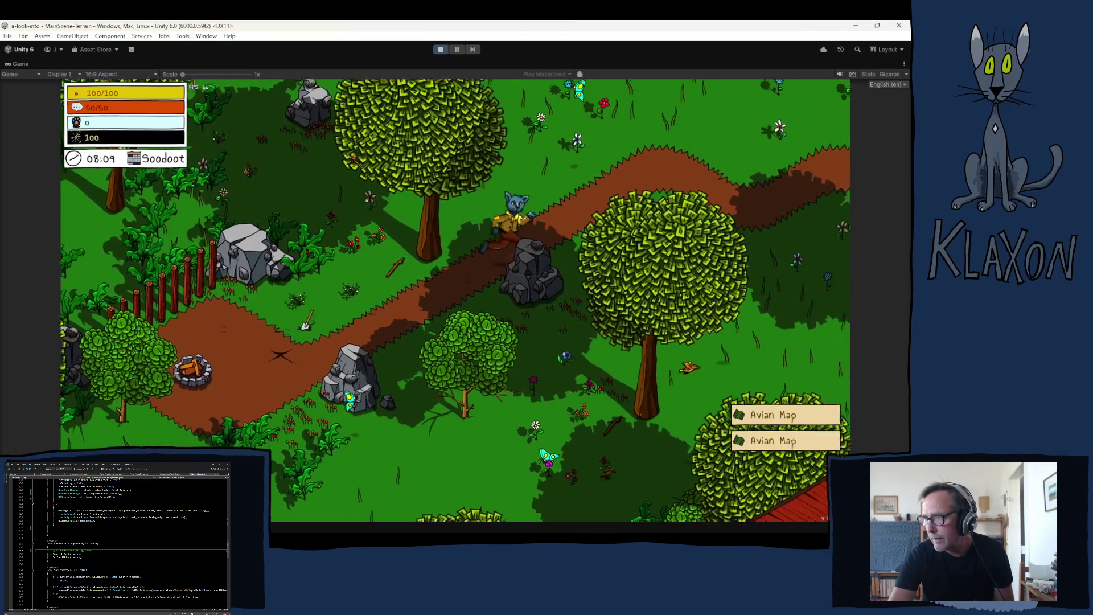
Walk north through the forest to the chicken and finish its dialogue.
key(w)
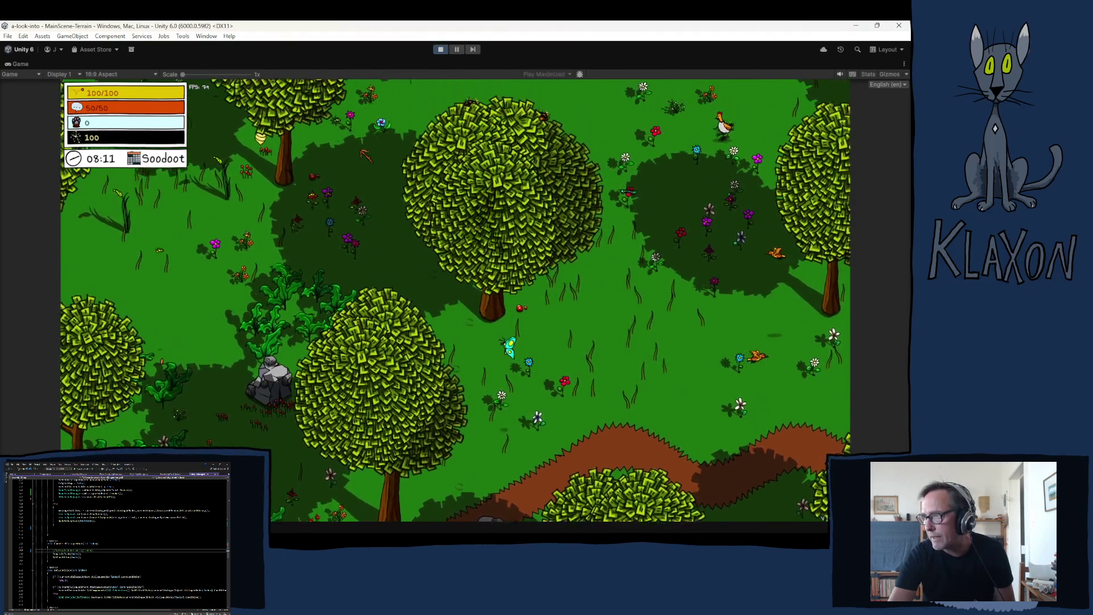
key(w)
key(e)
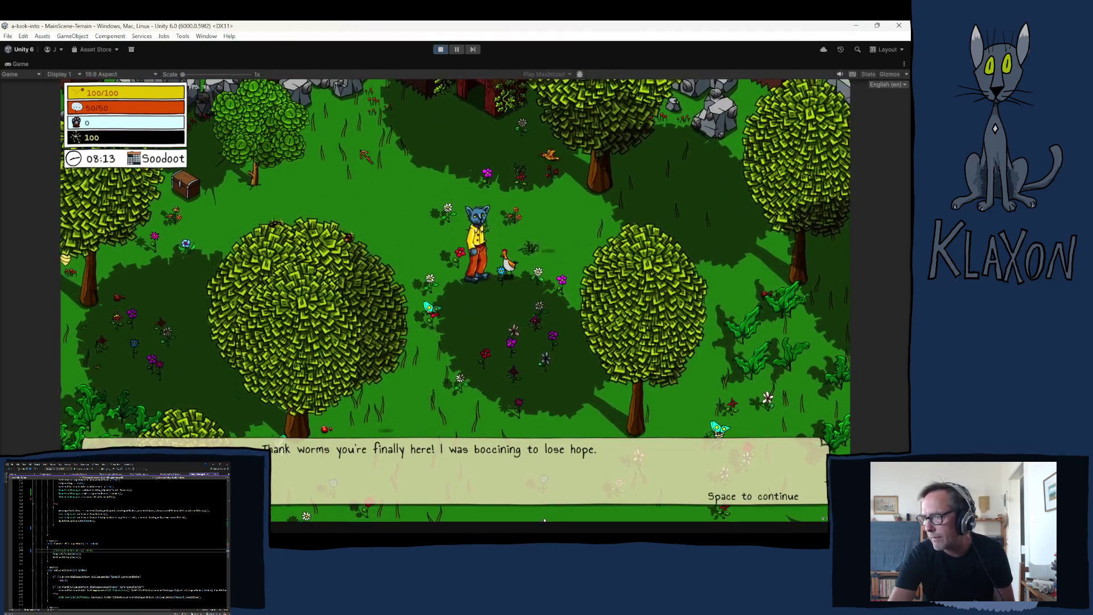
key(space)
key(space)
key(space)
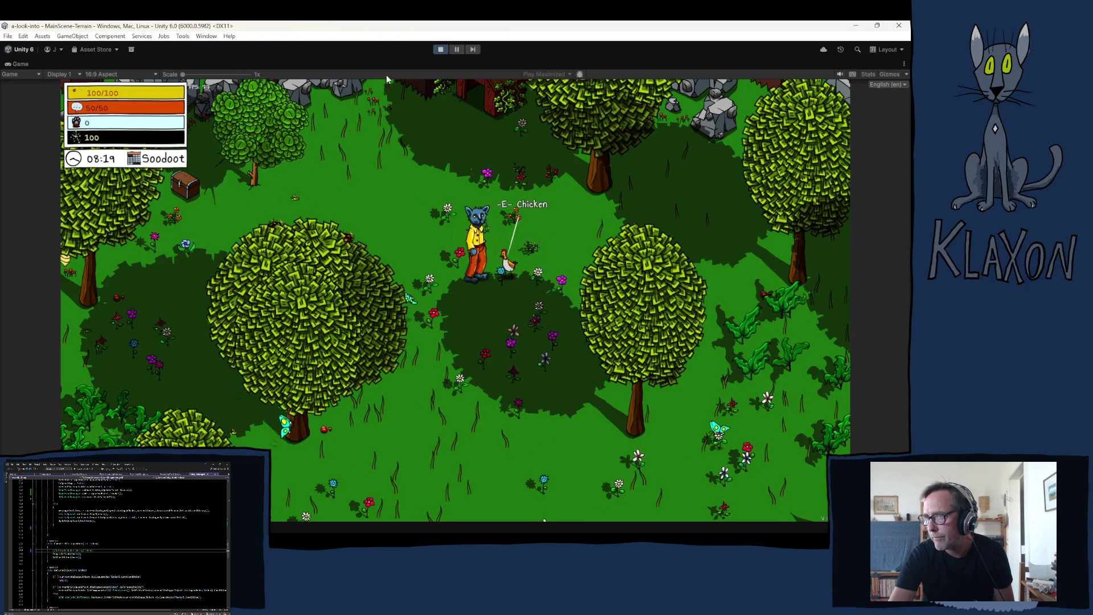
Stop the playtest and start uncommenting the ActivateUndertaking call in CompleteDialogueNode.
click(442, 50)
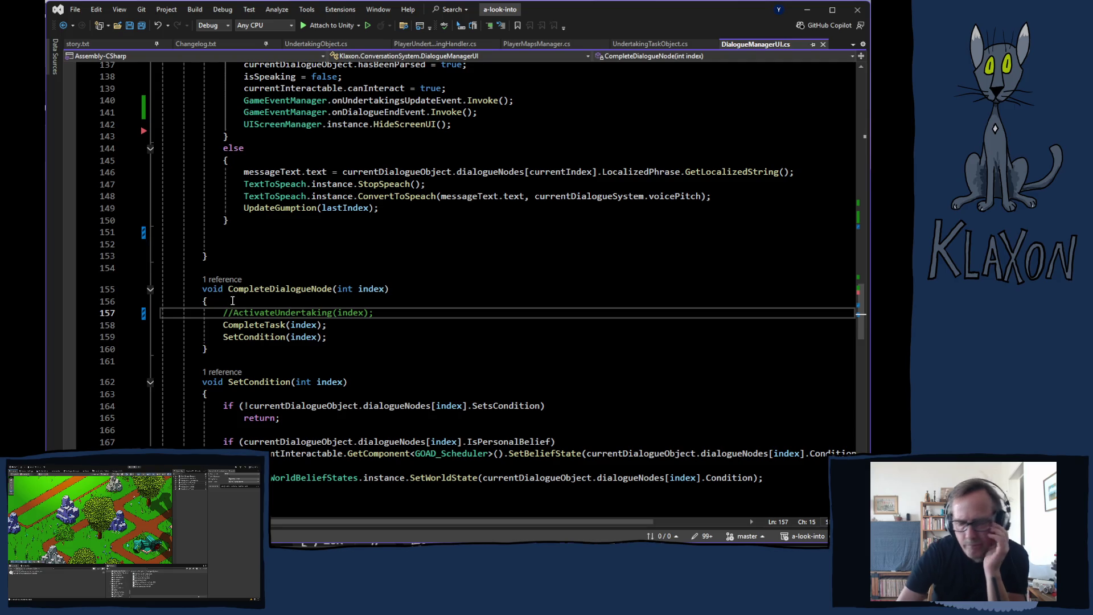
key(BackSpace)
key(BackSpace)
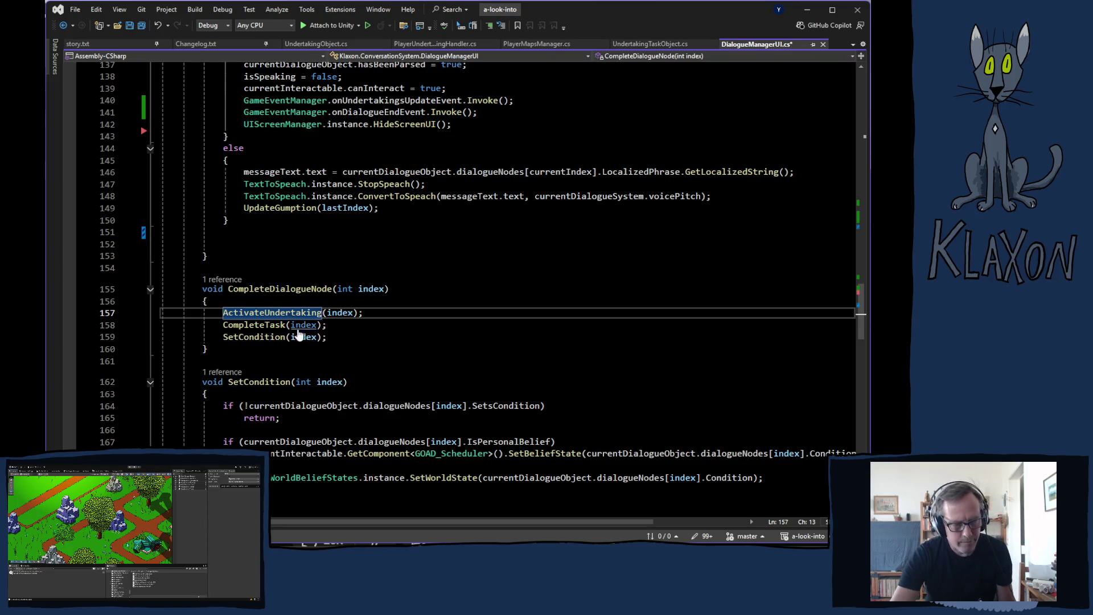
Follow ActivateUndertaking to its definition in UndertakingObject.cs and scroll through that file.
ctrl+click(273, 313)
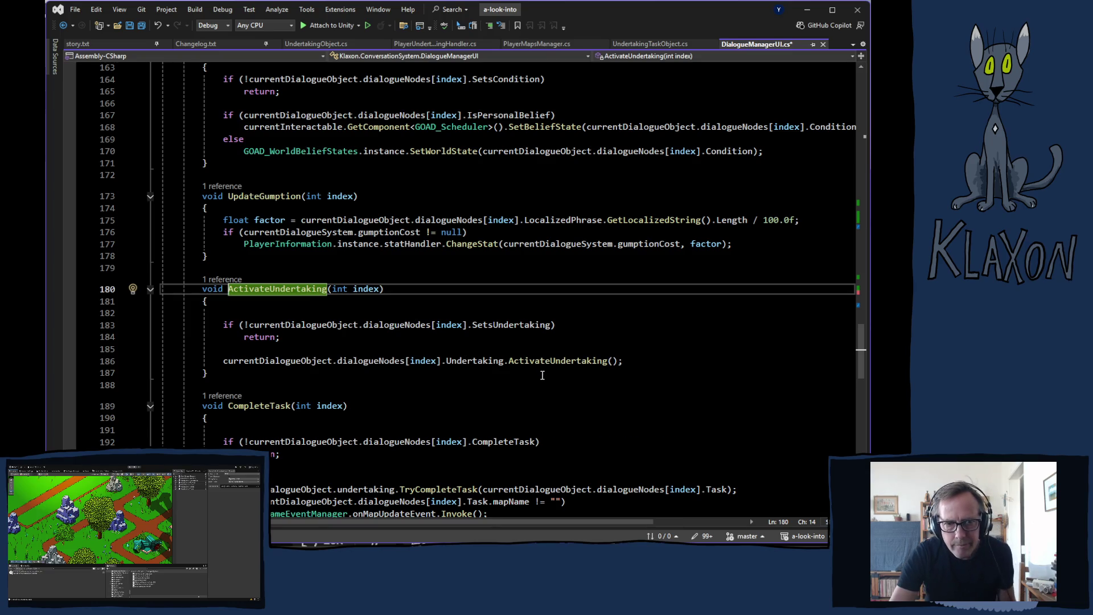
ctrl+click(527, 364)
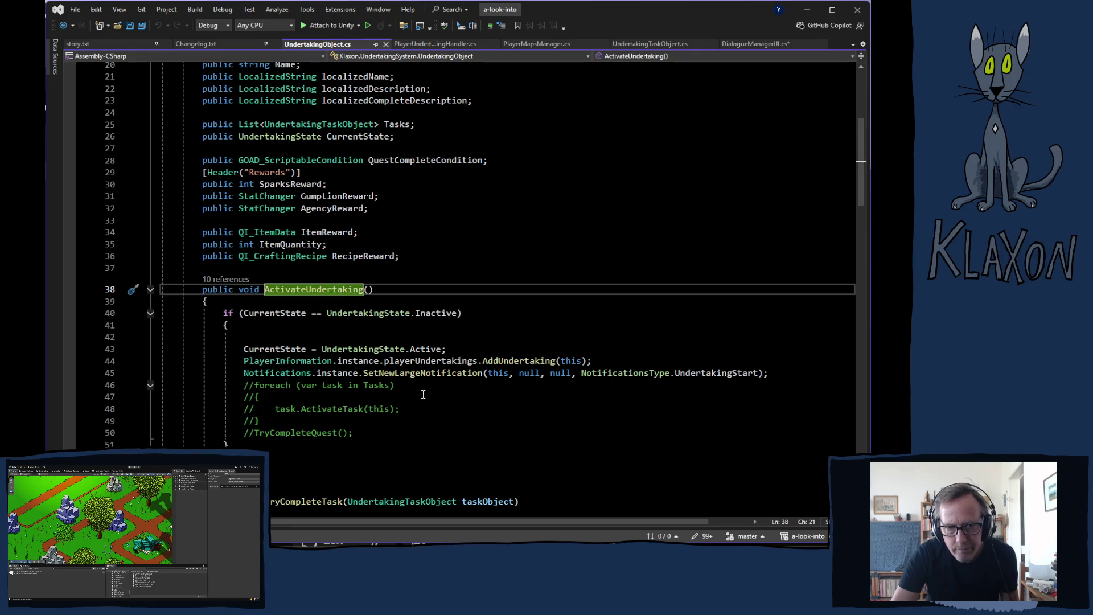
scroll(424, 399, down, 9)
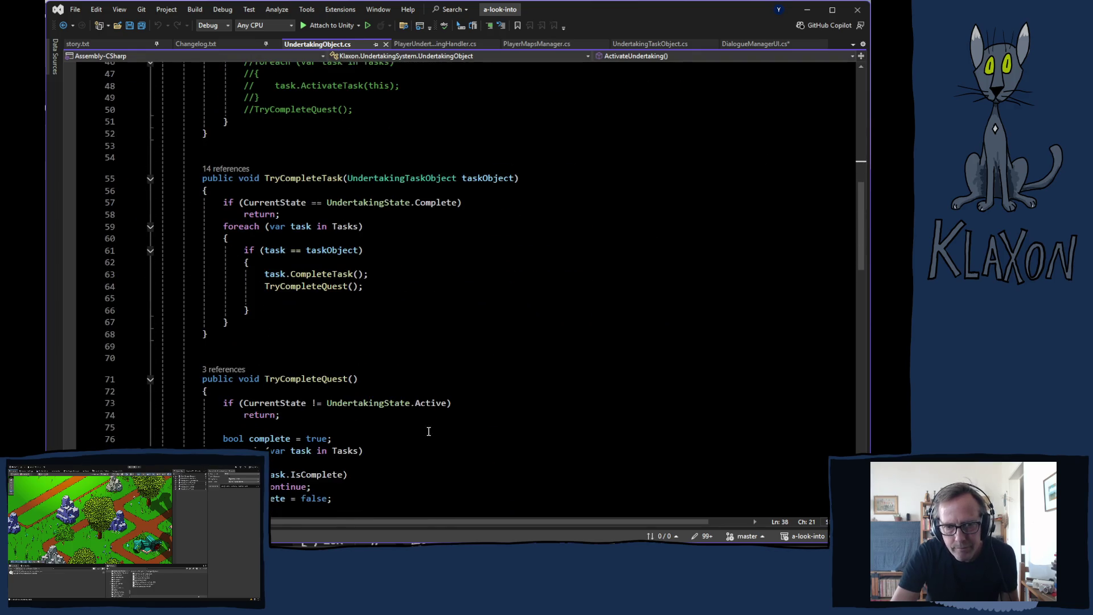
scroll(428, 431, down, 9)
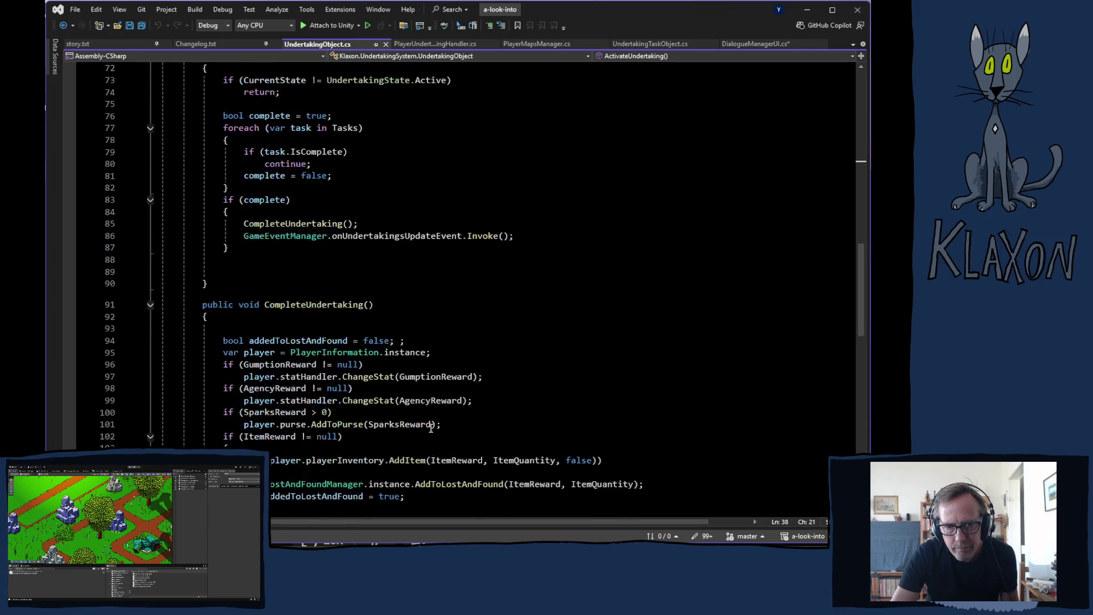
scroll(431, 428, down, 10)
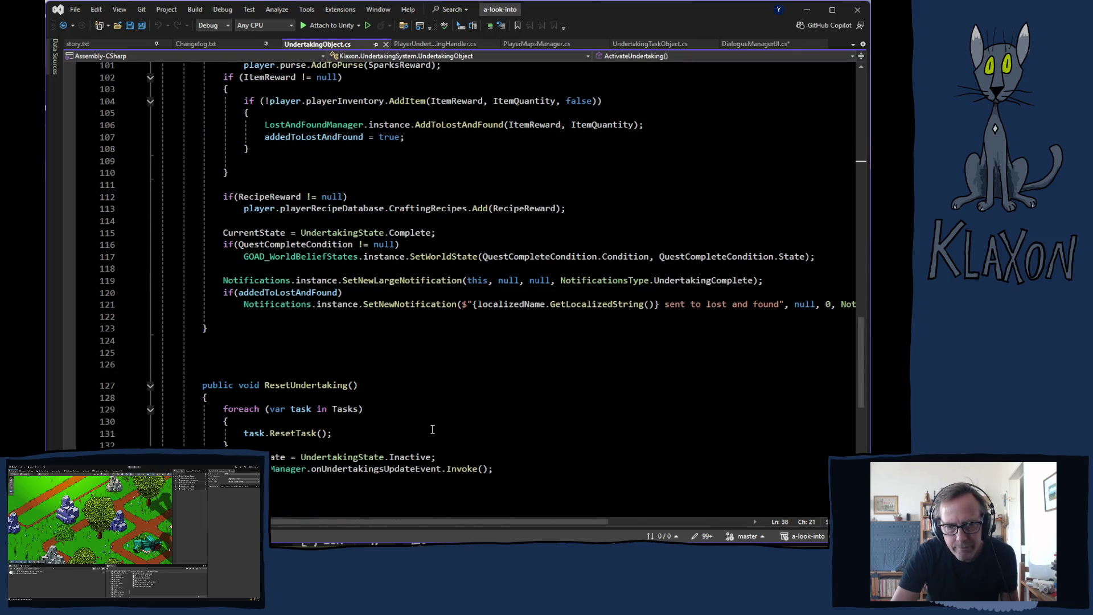
Review UndertakingObject.cs, then go to AddUndertaking's definition in PlayerUndertakingHandler.cs.
scroll(436, 431, up, 20)
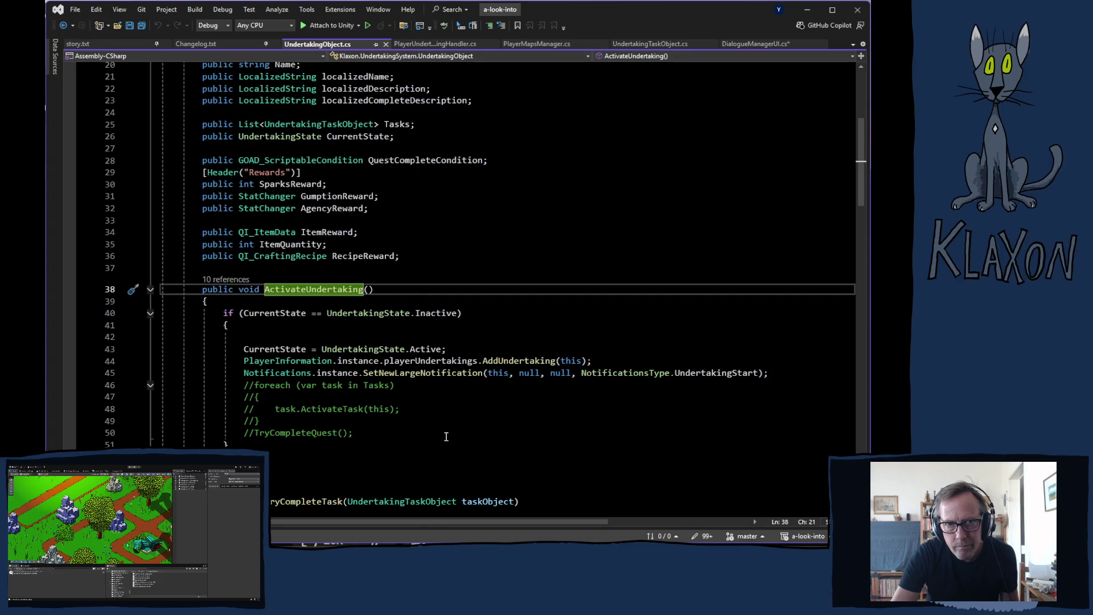
scroll(446, 436, down, 6)
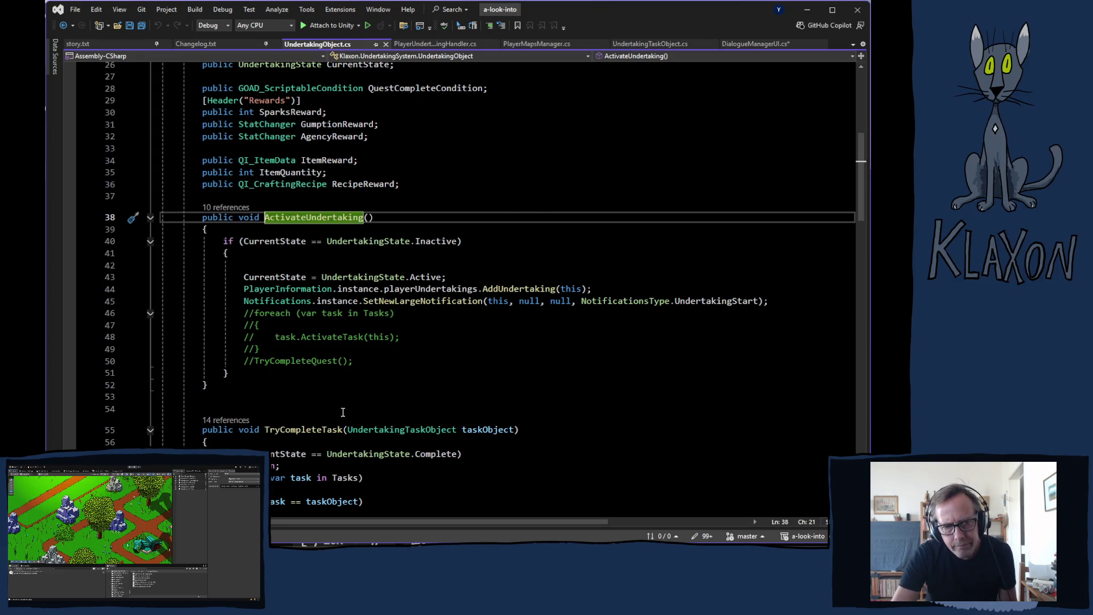
scroll(347, 401, down, 6)
scroll(349, 397, down, 6)
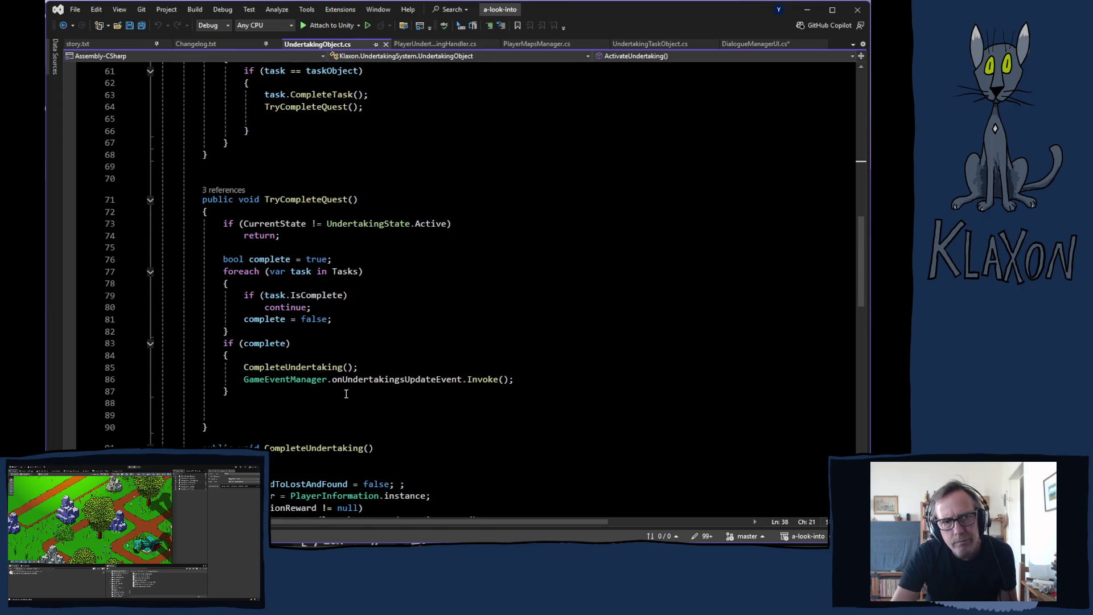
scroll(337, 403, up, 13)
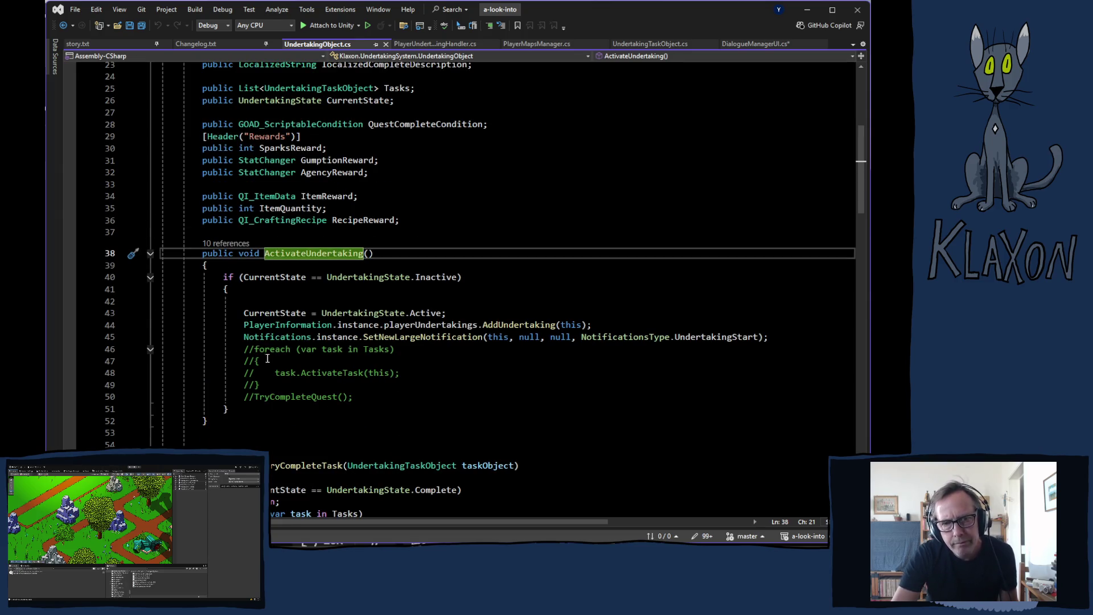
ctrl+click(512, 330)
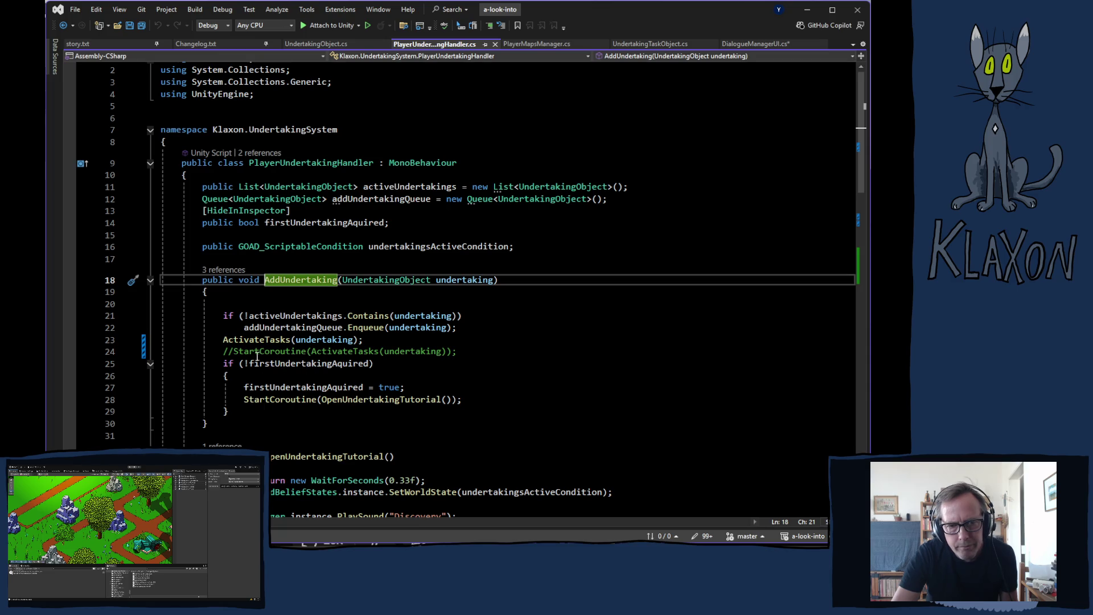
mouse_move(308, 396)
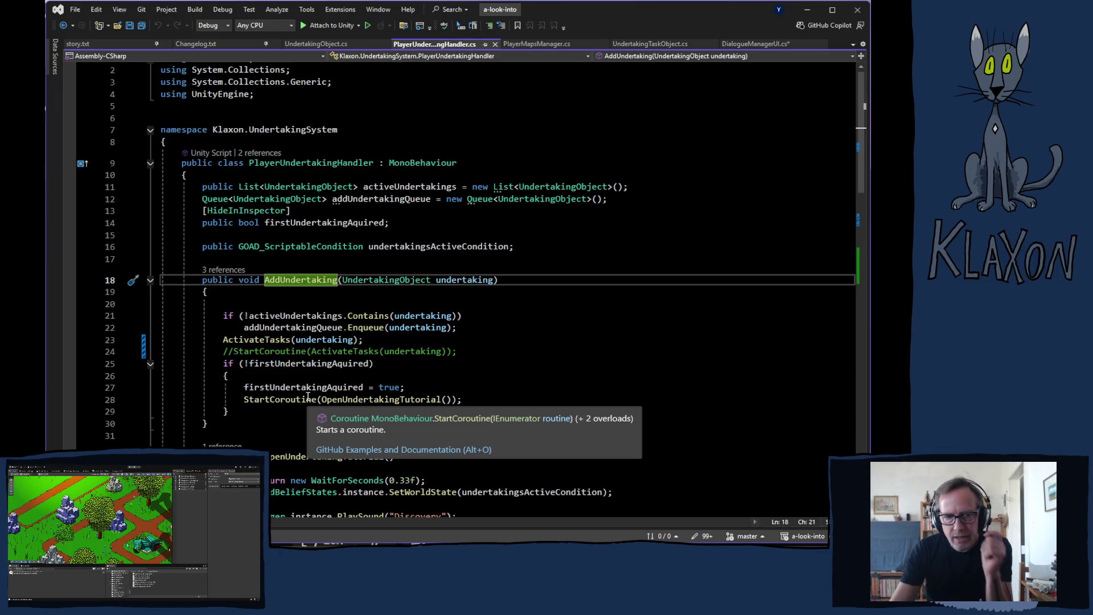
mouse_move(387, 403)
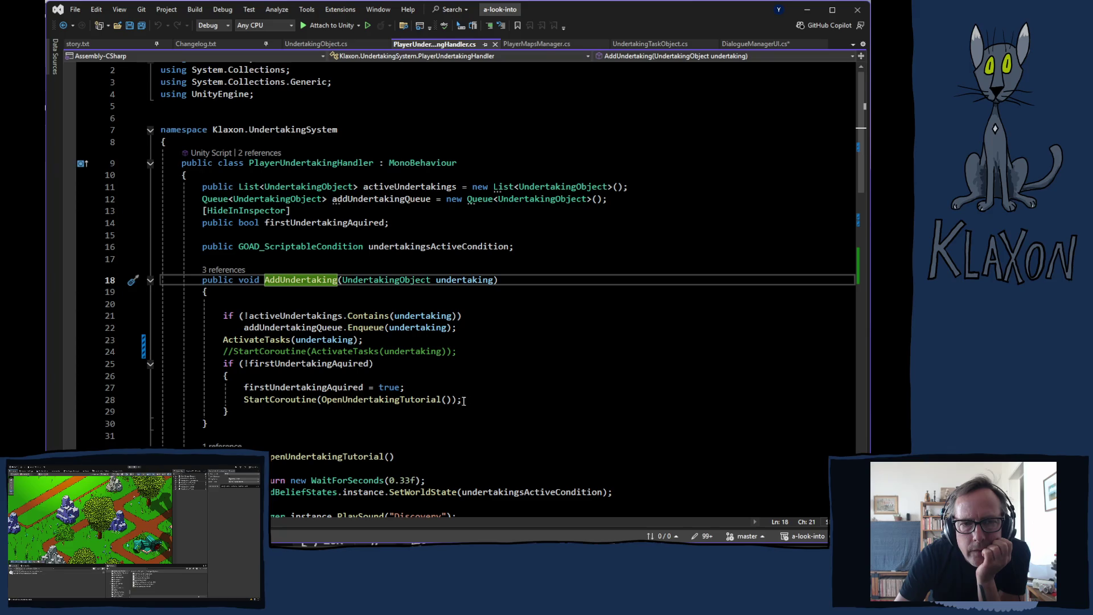
scroll(394, 417, down, 7)
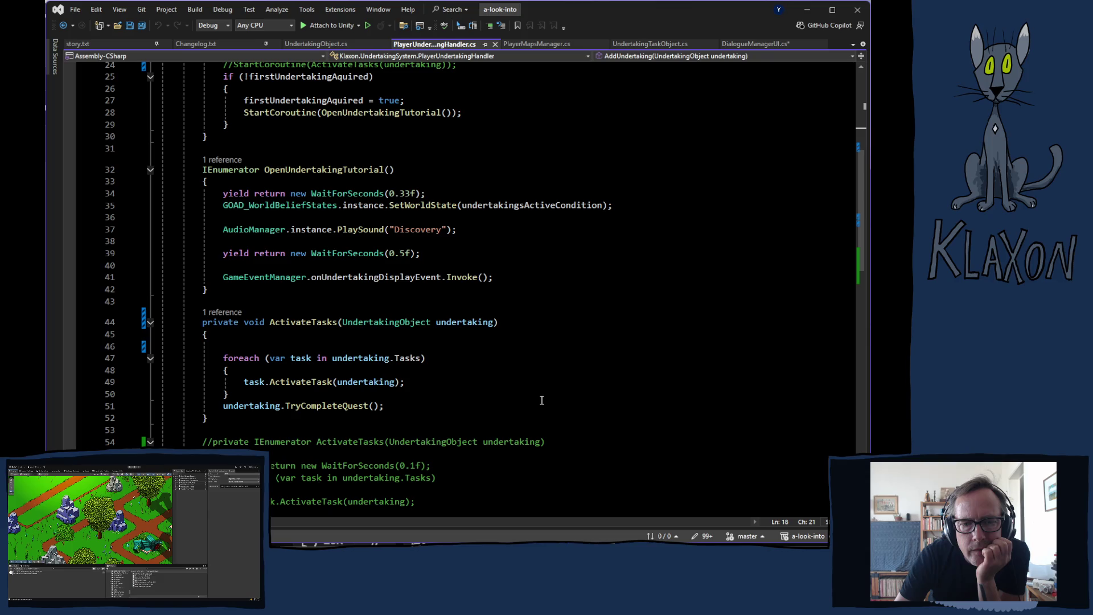
scroll(540, 400, down, 6)
scroll(533, 402, down, 2)
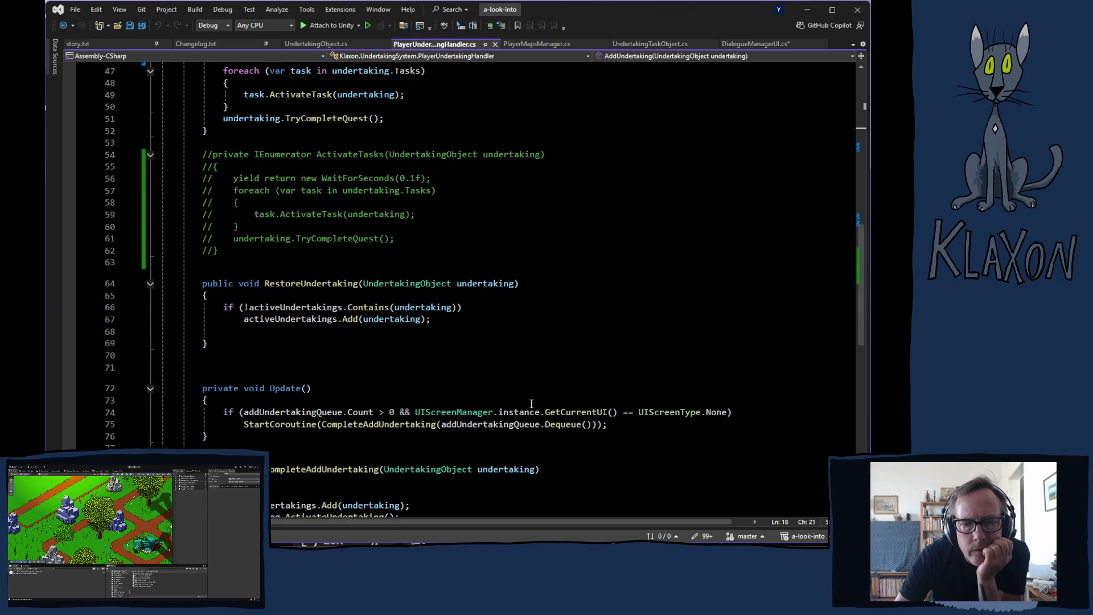
scroll(524, 410, down, 7)
scroll(513, 415, up, 3)
scroll(484, 417, up, 1)
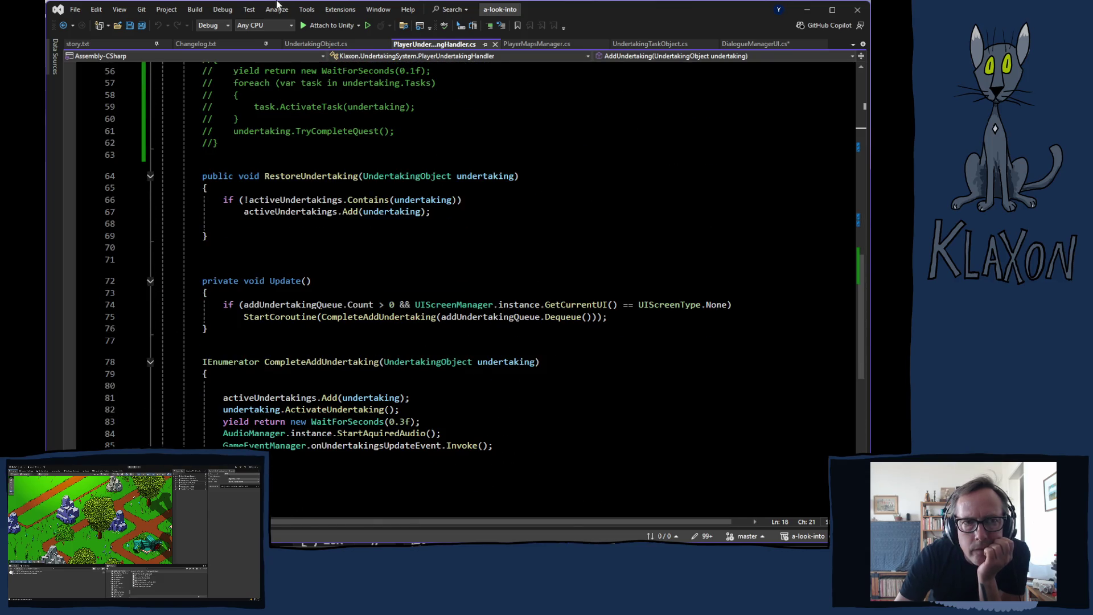
click(322, 44)
Go to CompleteTask in UndertakingTaskObject.cs and read through CompleteTask and RewardTask.
scroll(471, 341, down, 5)
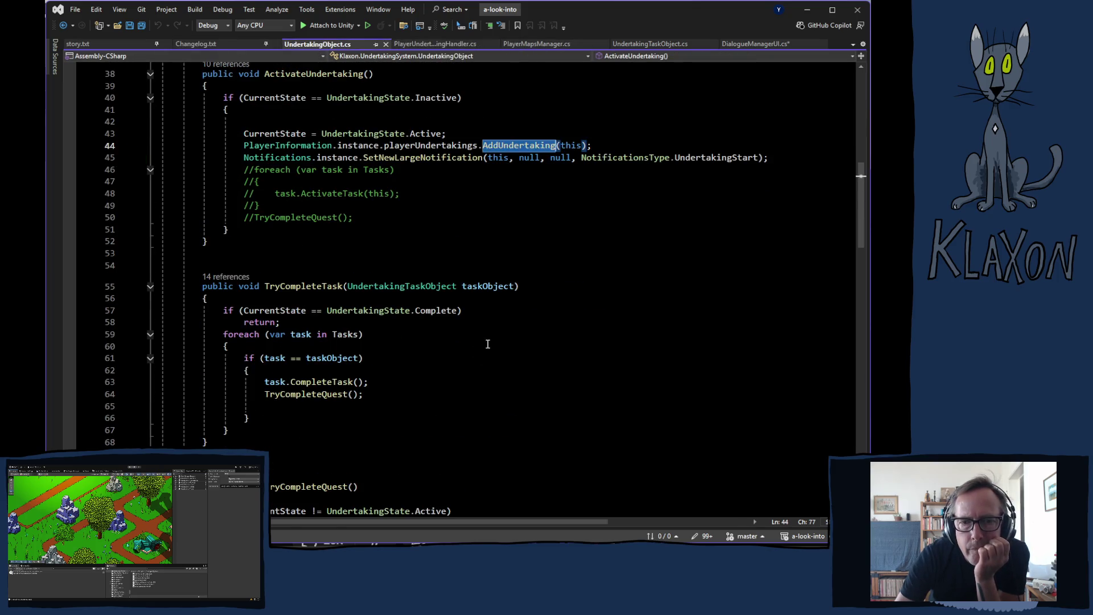
scroll(490, 343, down, 5)
scroll(599, 336, down, 6)
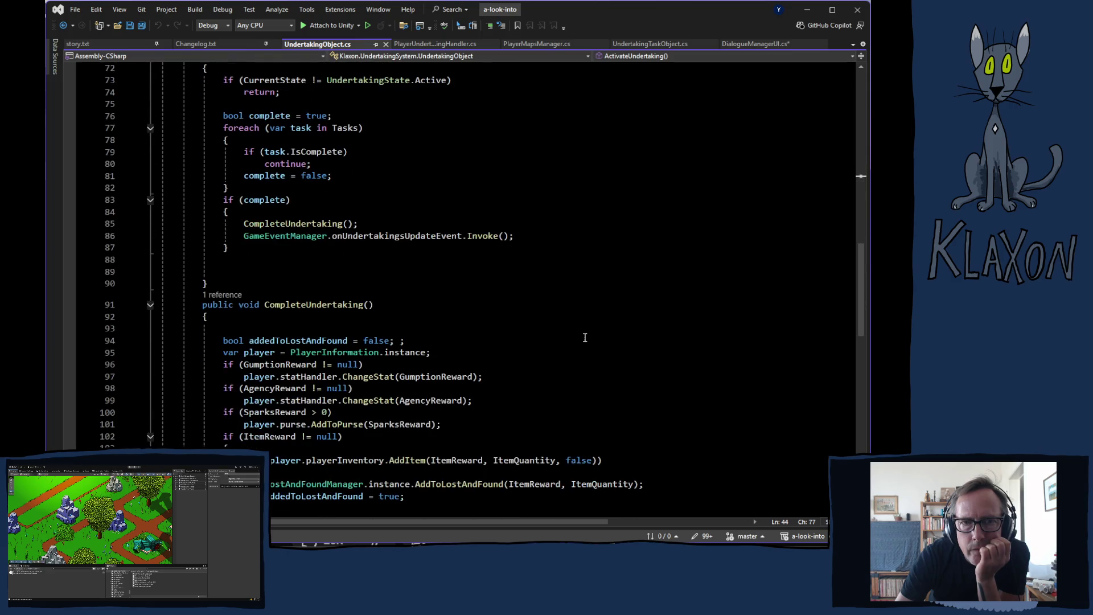
scroll(585, 334, up, 7)
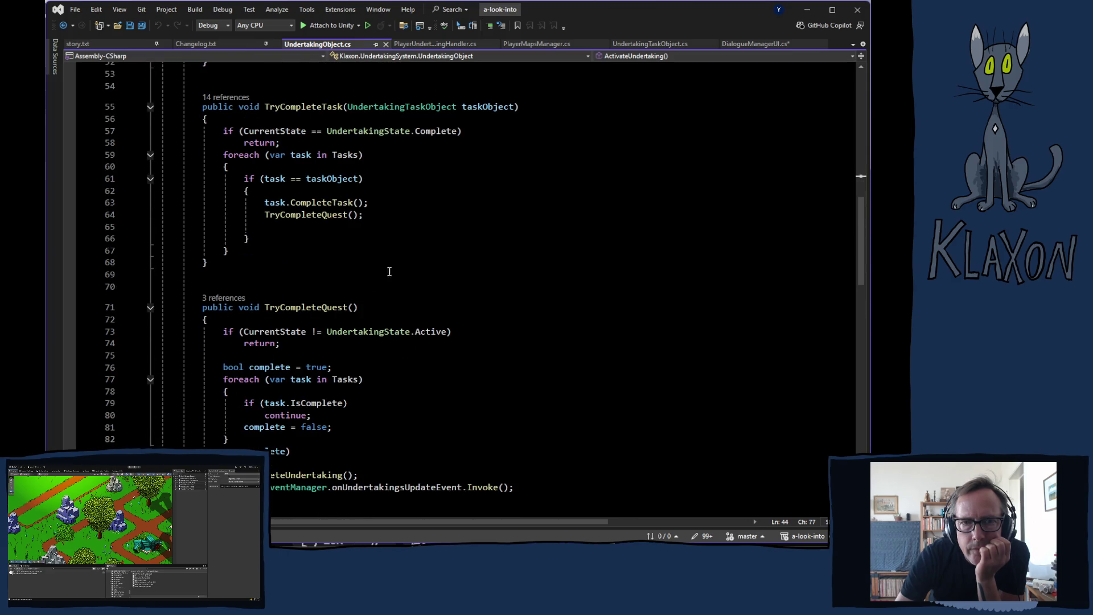
ctrl+click(316, 203)
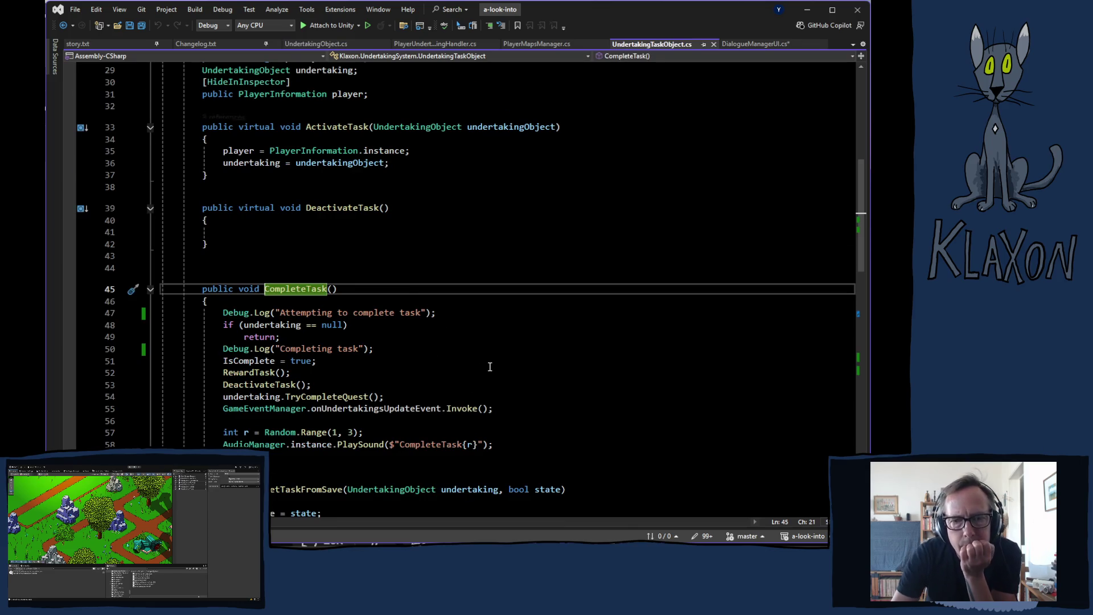
scroll(569, 376, down, 2)
scroll(646, 393, down, 6)
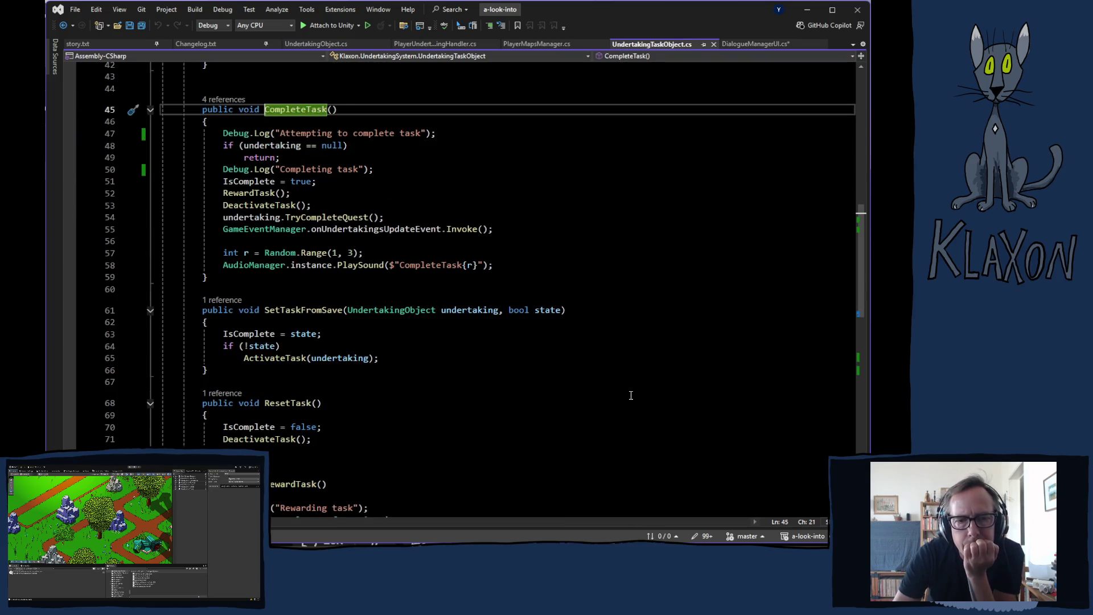
scroll(625, 397, down, 3)
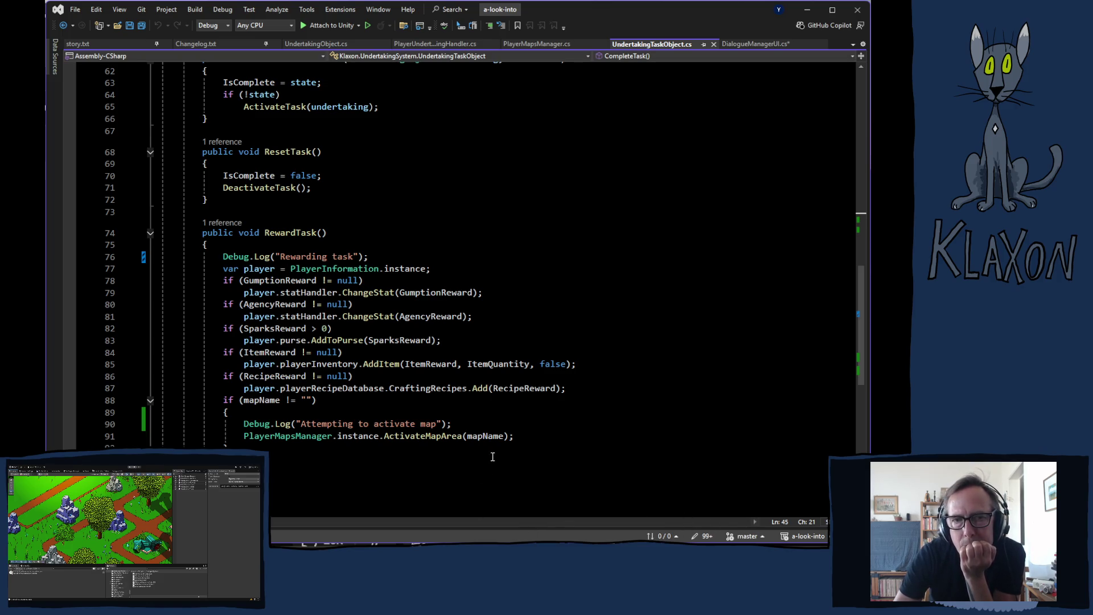
scroll(444, 476, up, 6)
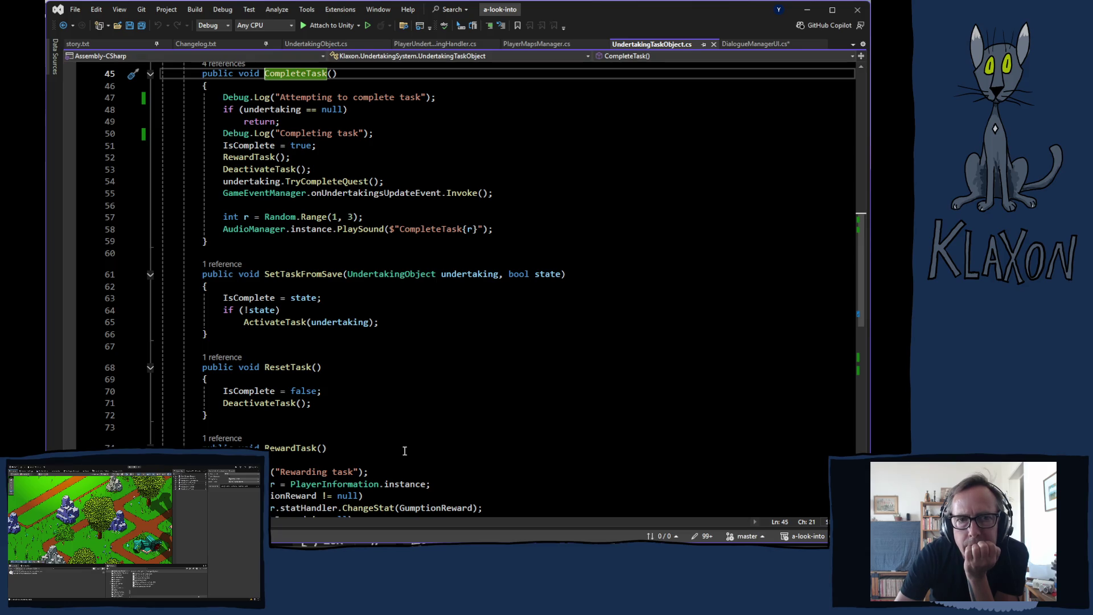
scroll(407, 453, up, 6)
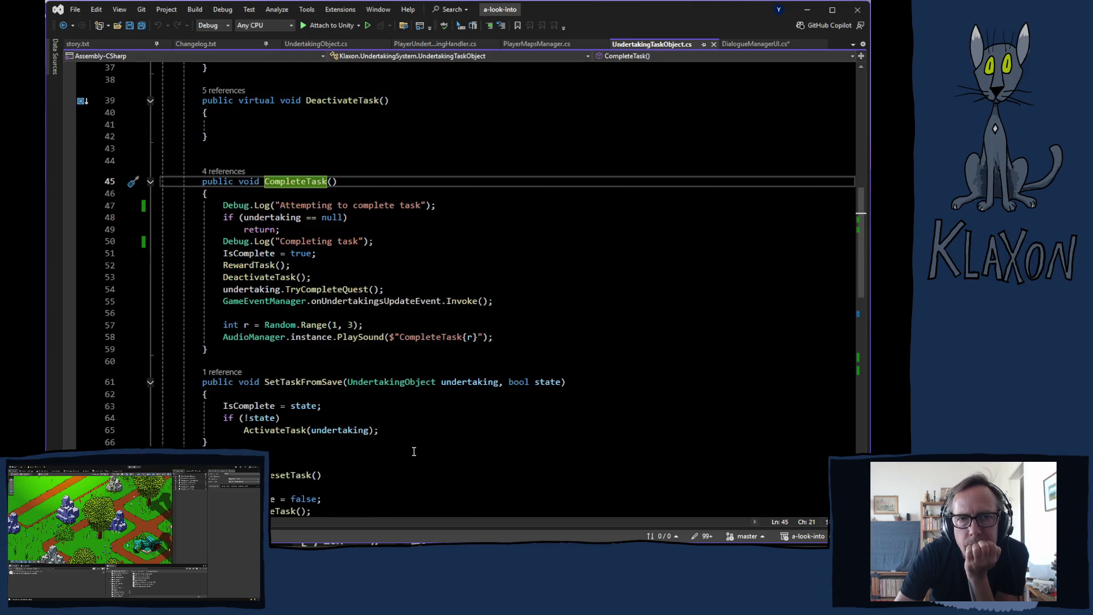
scroll(410, 453, up, 2)
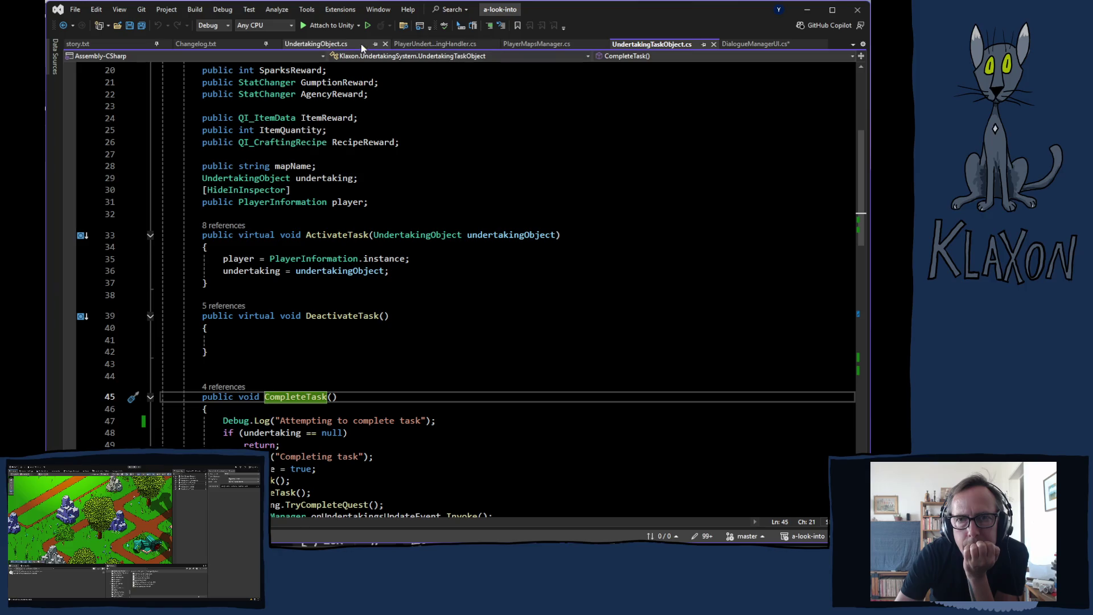
Uncomment the task-activation foreach loop and TryCompleteQuest call, lines 46–49, in UndertakingObject.cs.
click(326, 46)
scroll(410, 282, up, 9)
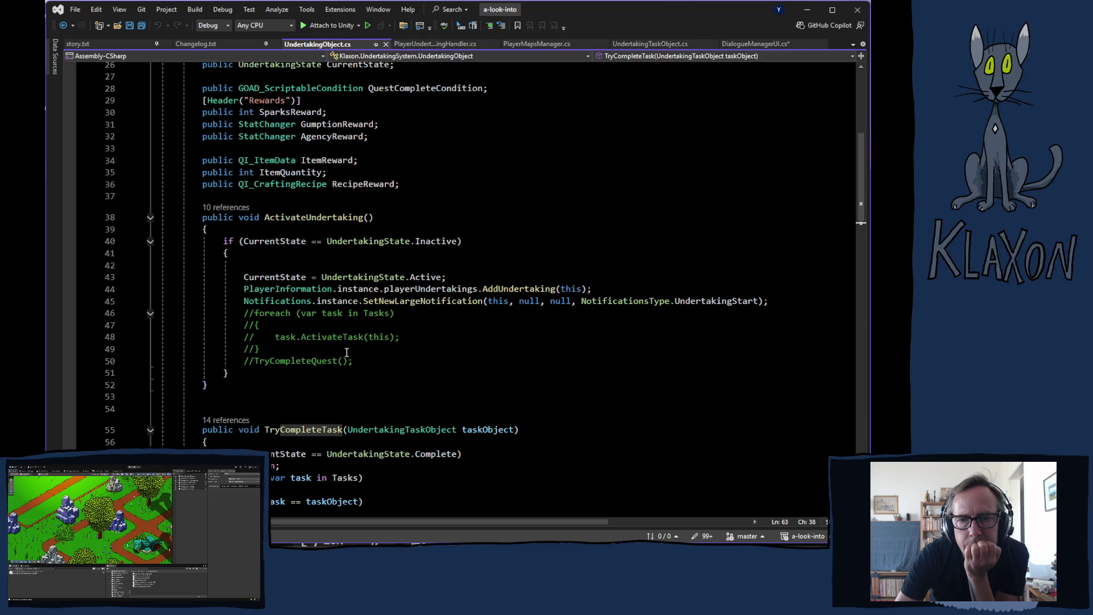
mouse_move(243, 311)
mouse_down()
mouse_move(348, 341)
mouse_move(361, 358)
mouse_up()
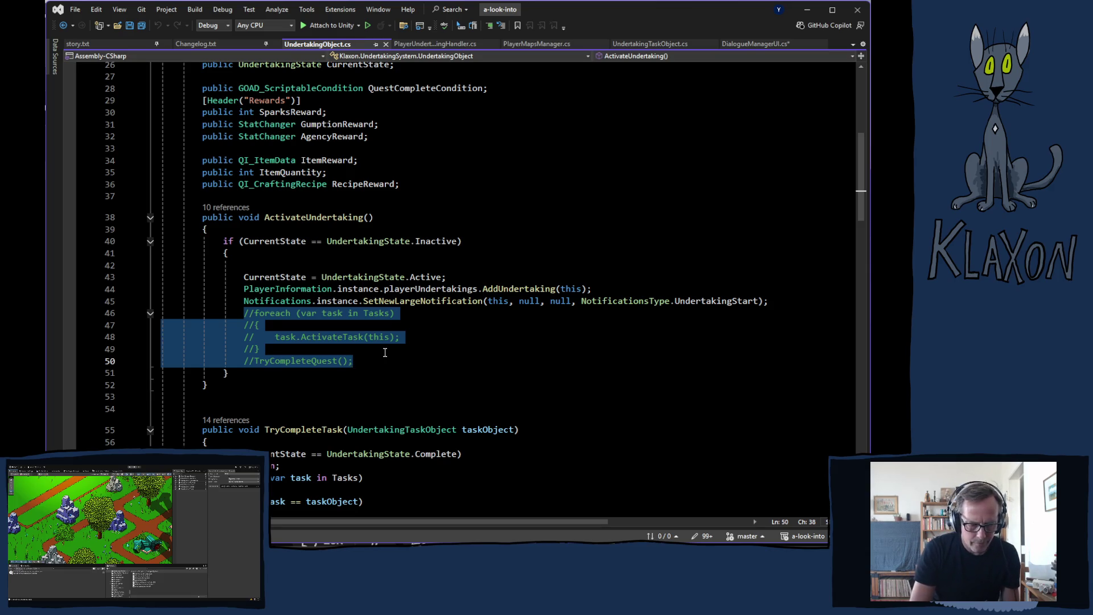
key(ctrl+k)
key(ctrl+u)
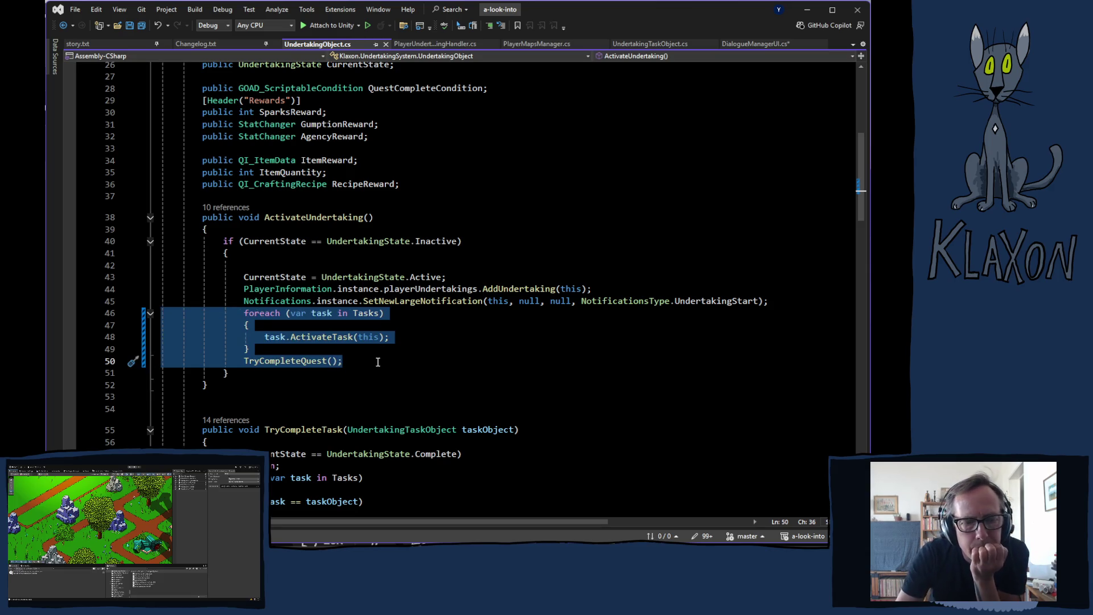
Go to AddUndertaking's definition and place the cursor at the firstUndertakingAquired check, line 25.
scroll(387, 404, down, 5)
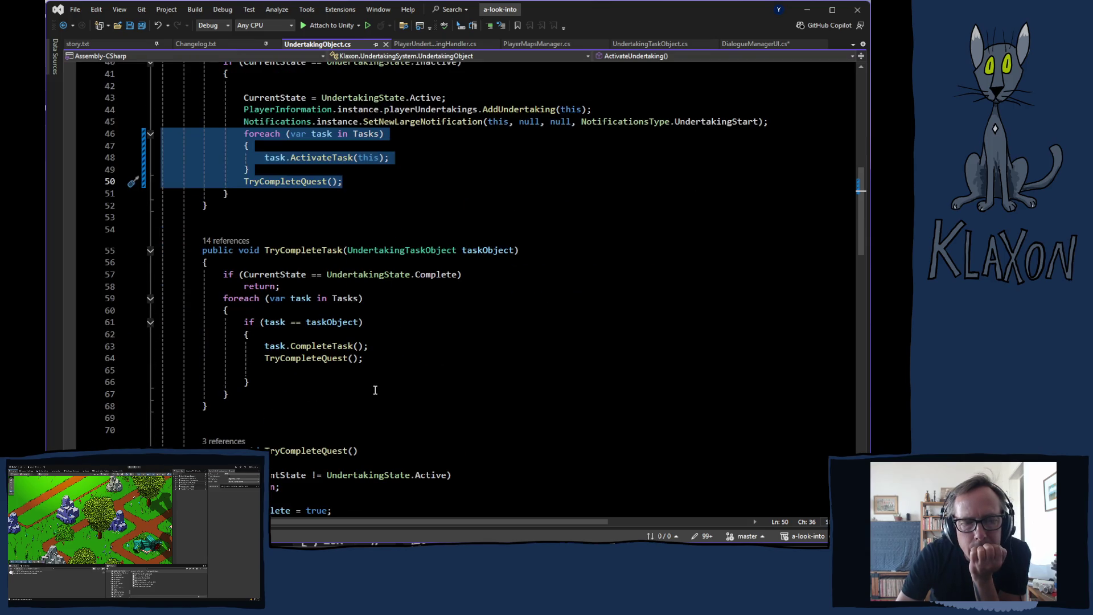
scroll(376, 389, down, 4)
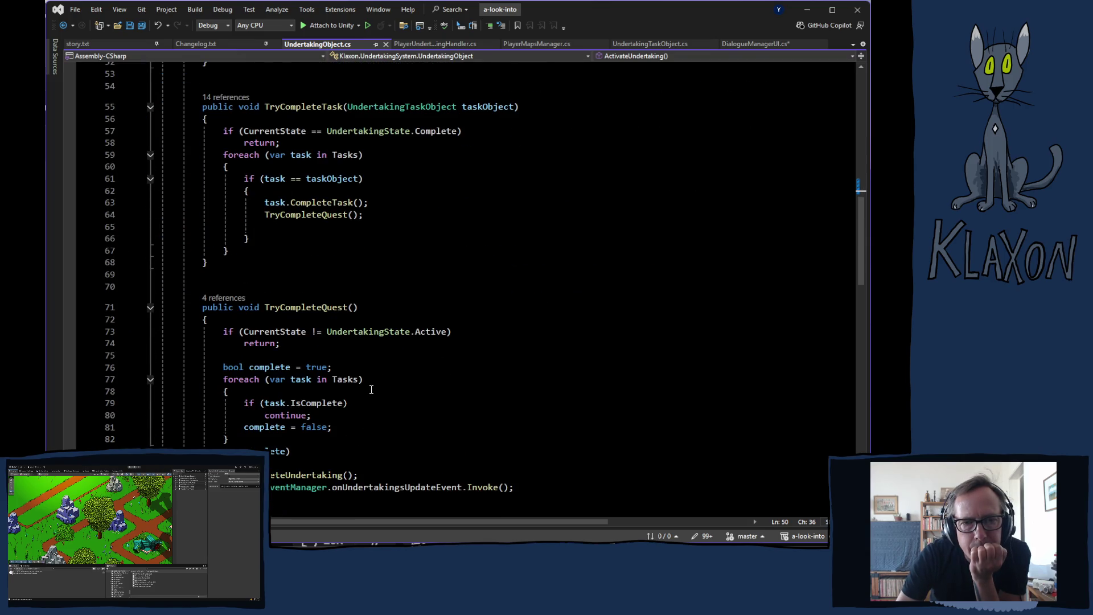
scroll(371, 390, up, 6)
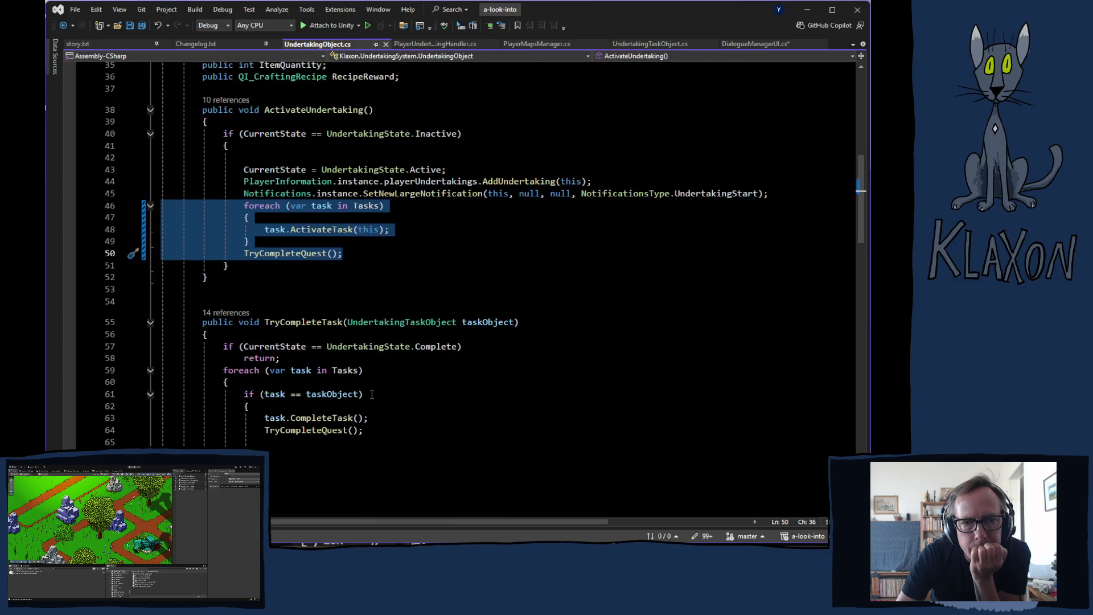
ctrl+click(510, 183)
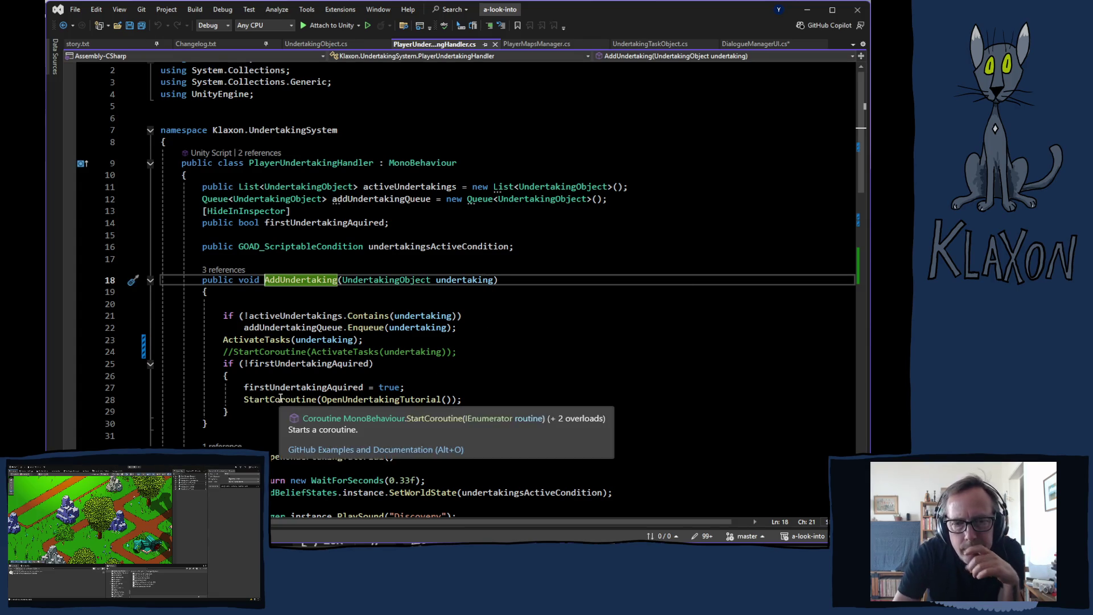
click(223, 364)
Comment out the first-undertaking tutorial block, lines 25–29, in AddUndertaking.
drag(224, 363, 264, 417)
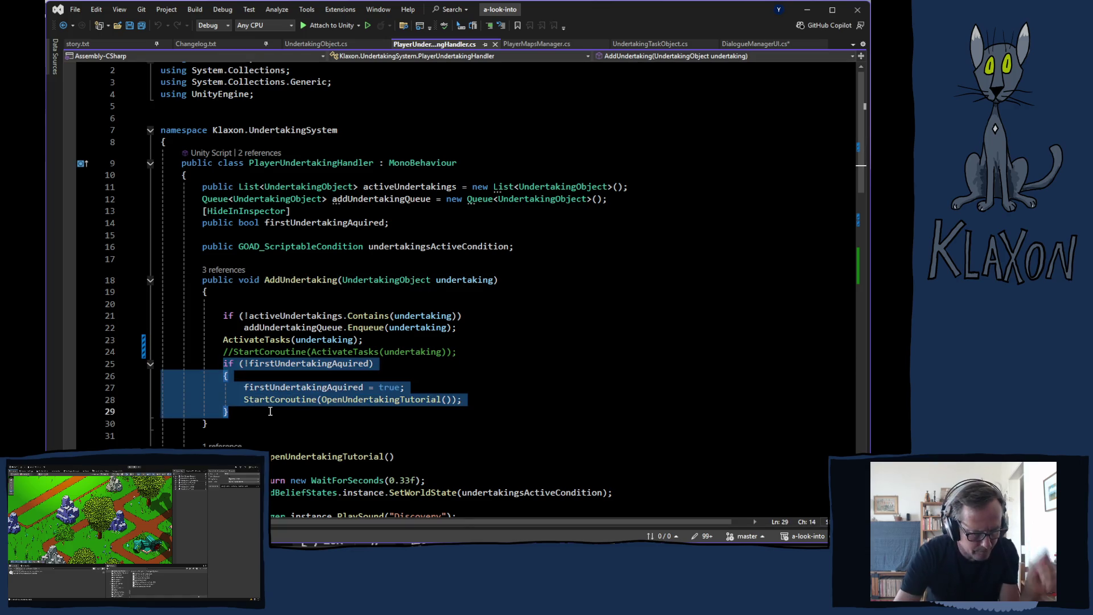
key(ctrl+k)
key(ctrl+c)
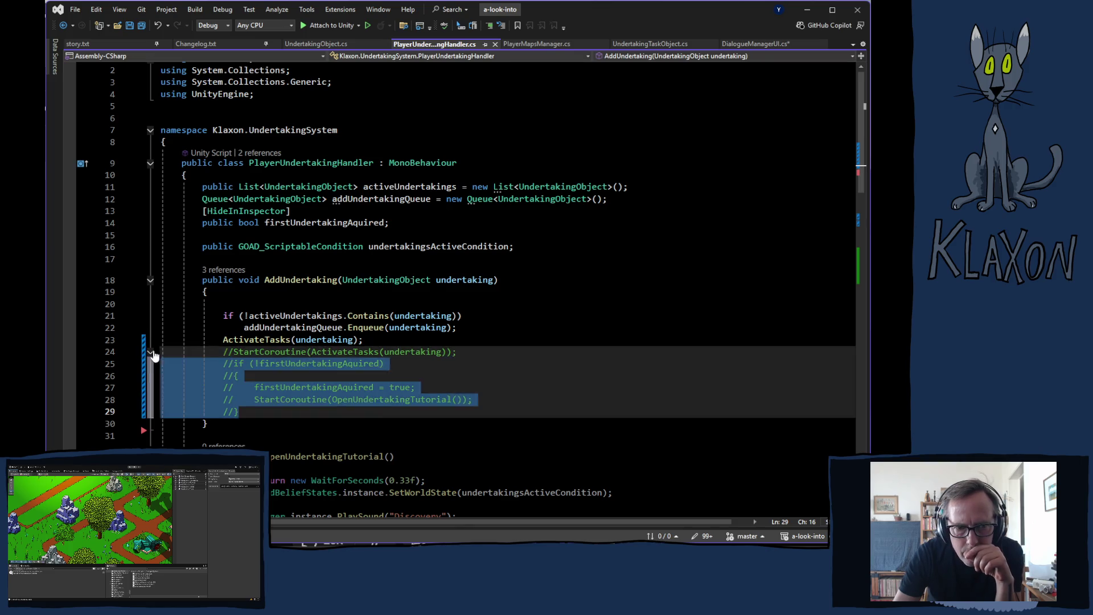
Delete the old StartCoroutine comment line and save PlayerUndertakingHandler.cs.
click(182, 351)
key(ctrl+x)
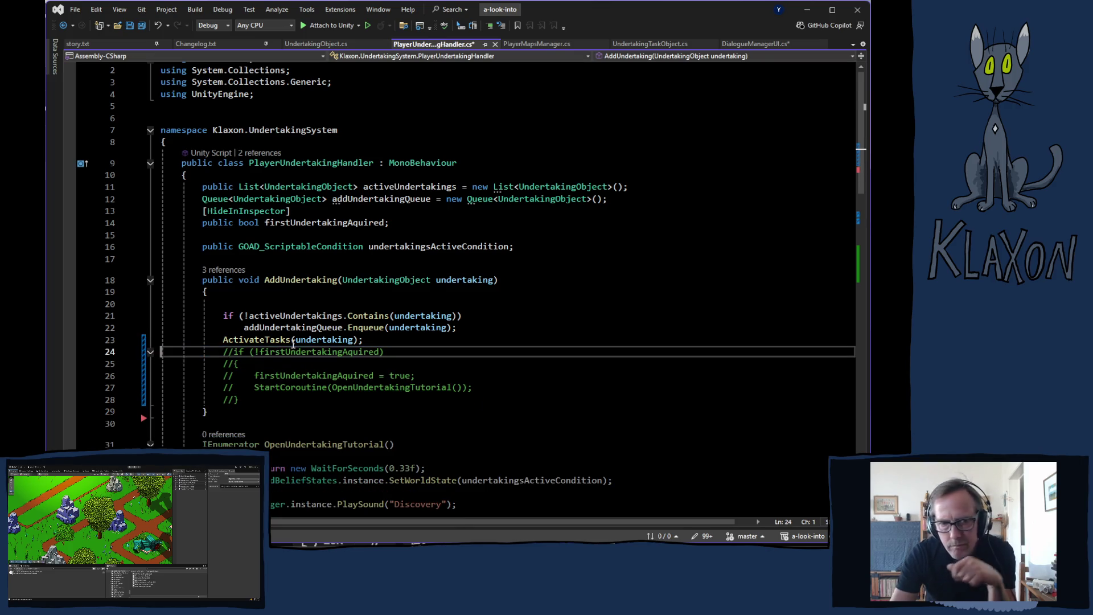
key(ctrl+s)
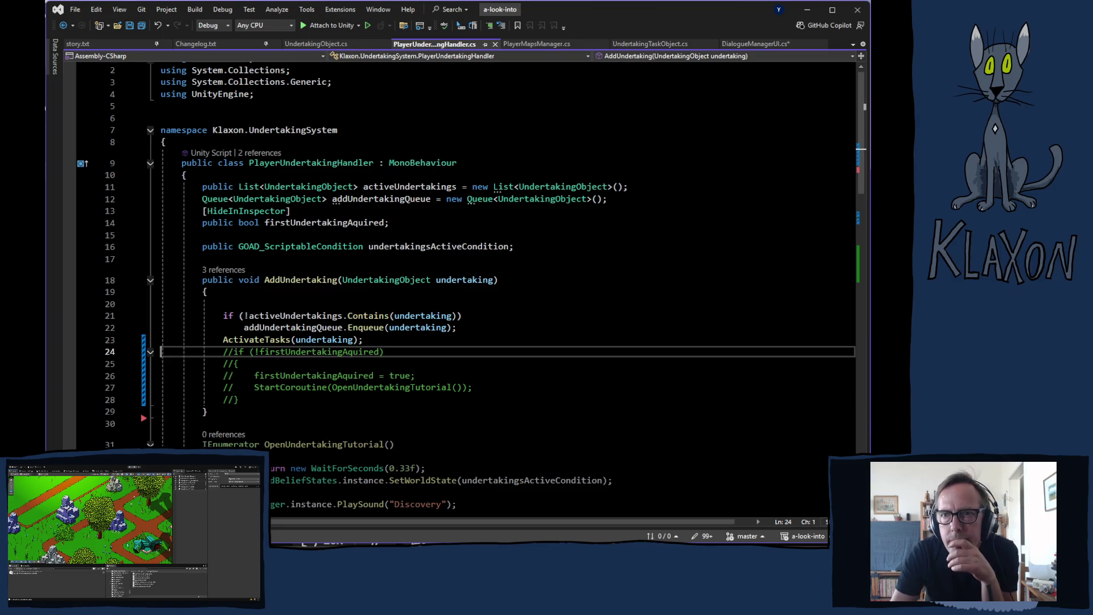
click(762, 44)
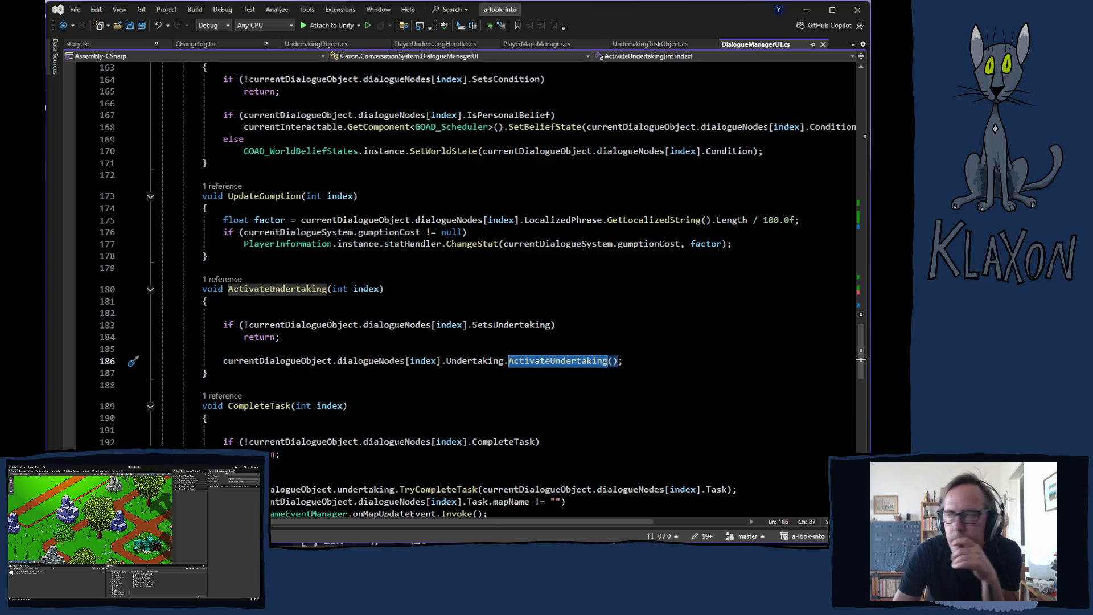
Bring the Unity editor forward so it recompiles the edited scripts.
key(alt+Tab)
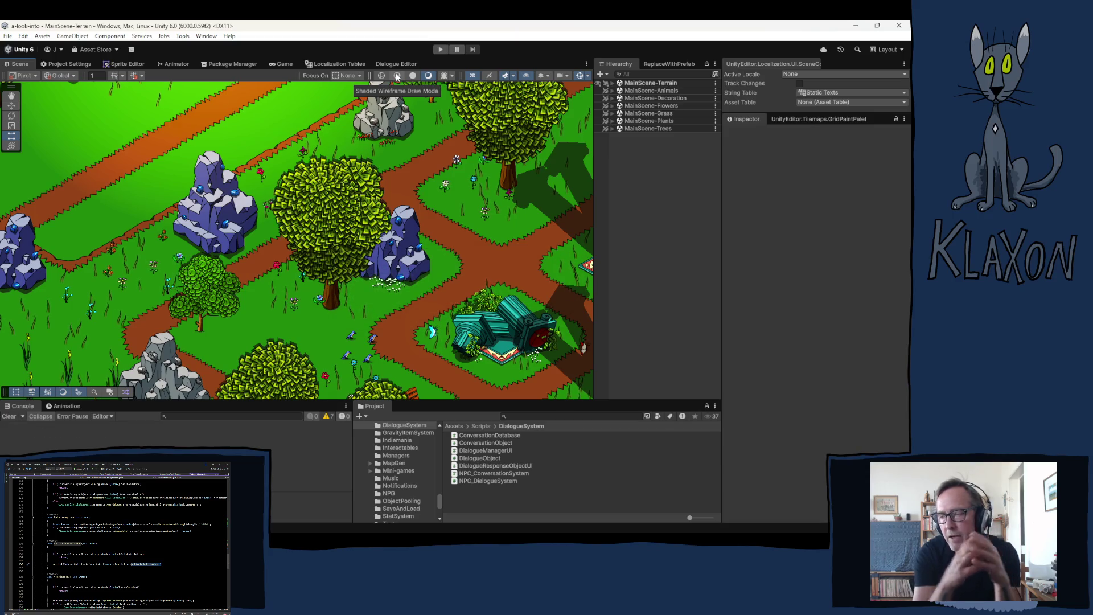
Start Play mode so the 'A look into…' menu shows New Game, Continue and Load Game.
click(441, 50)
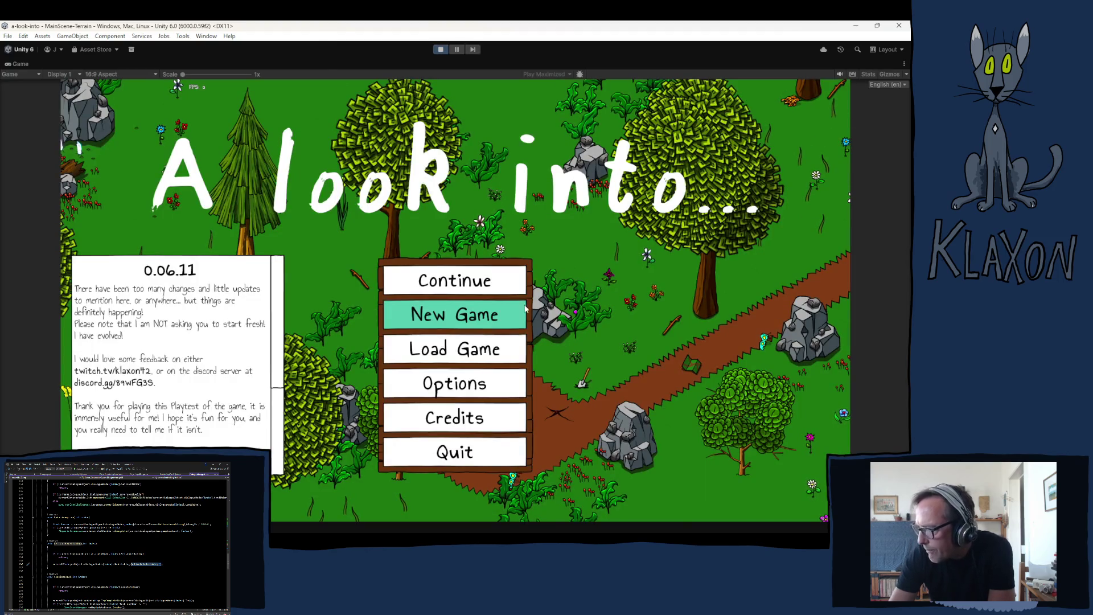
Start a fresh save and begin playing as the red character.
click(439, 313)
click(444, 369)
click(484, 347)
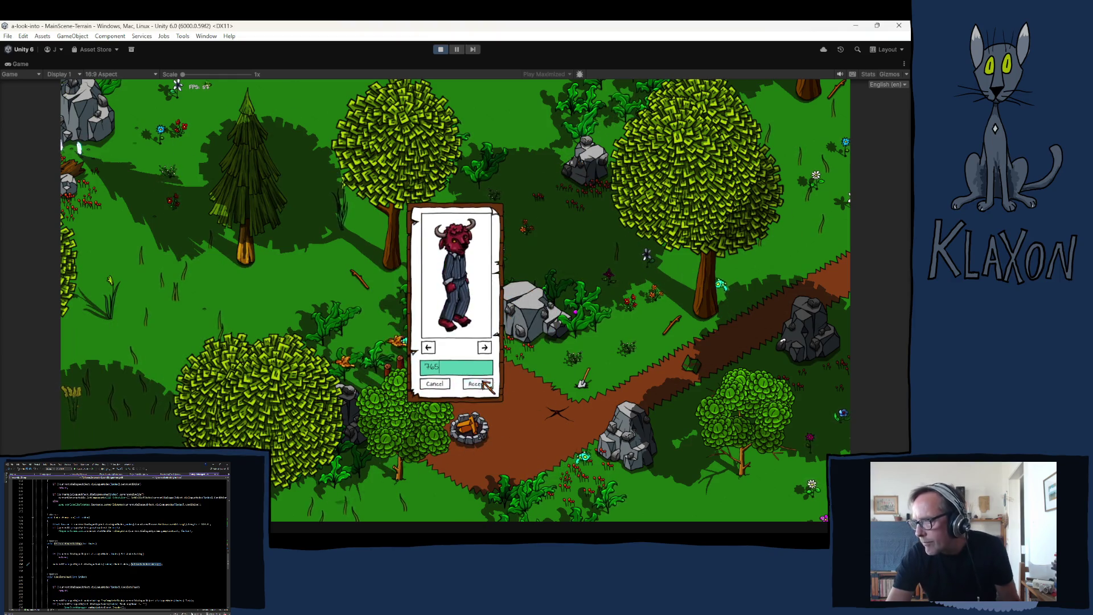
click(477, 384)
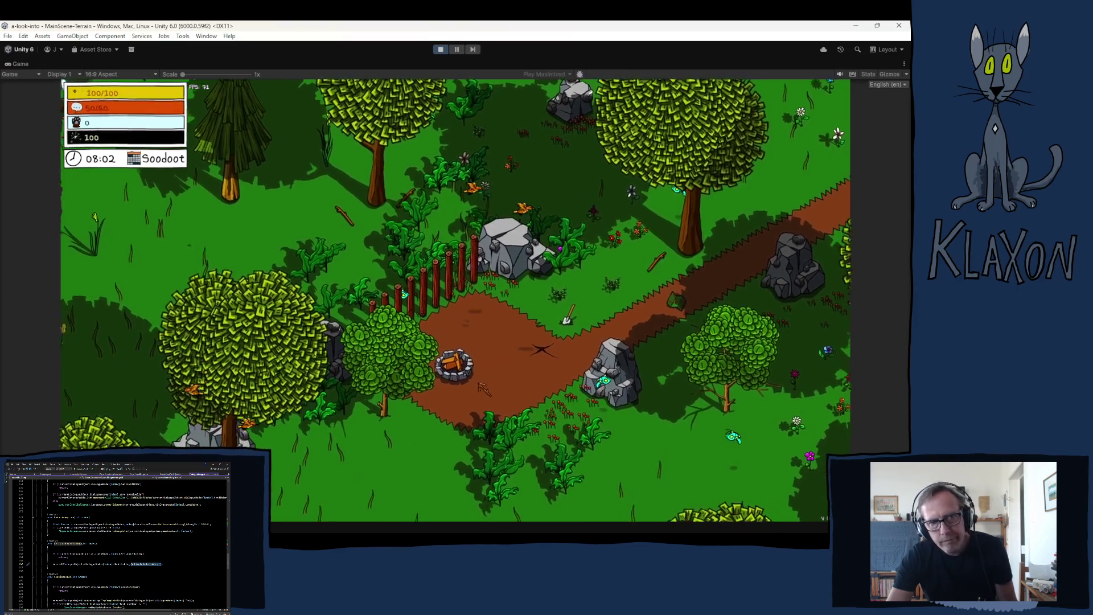
Walk north through the grass to the chicken and talk until 'Map Added' appears.
key(d)
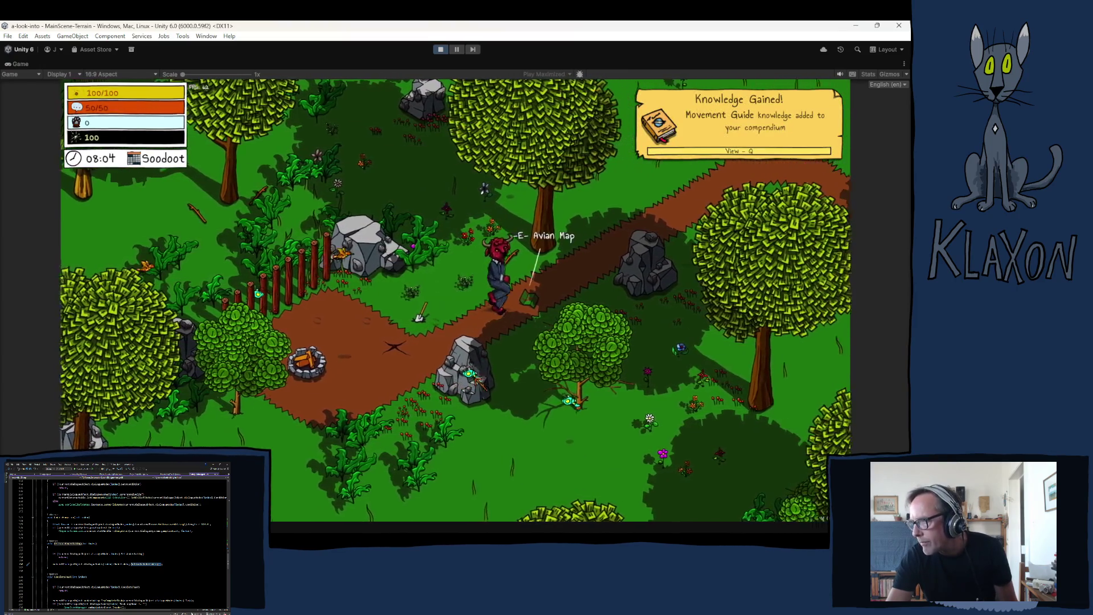
key(m)
key(m)
key(d)
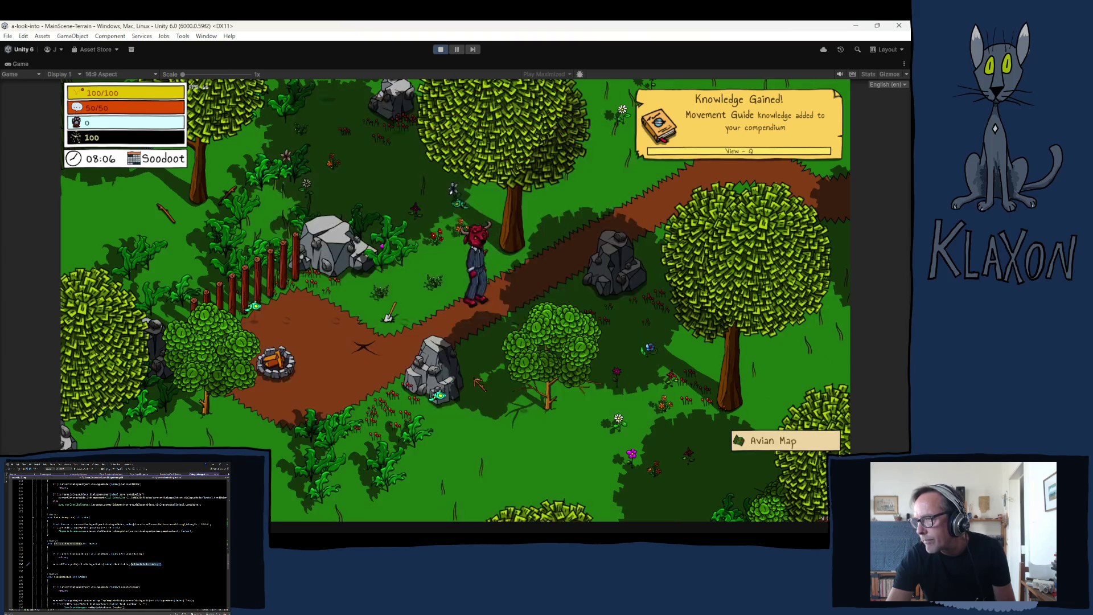
key(w)
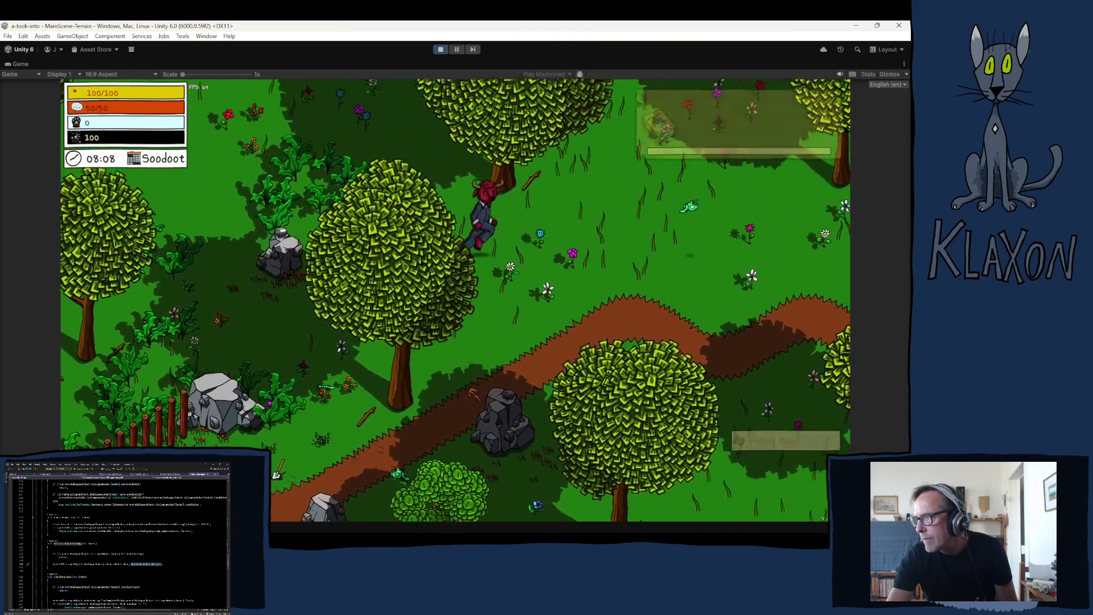
key(w)
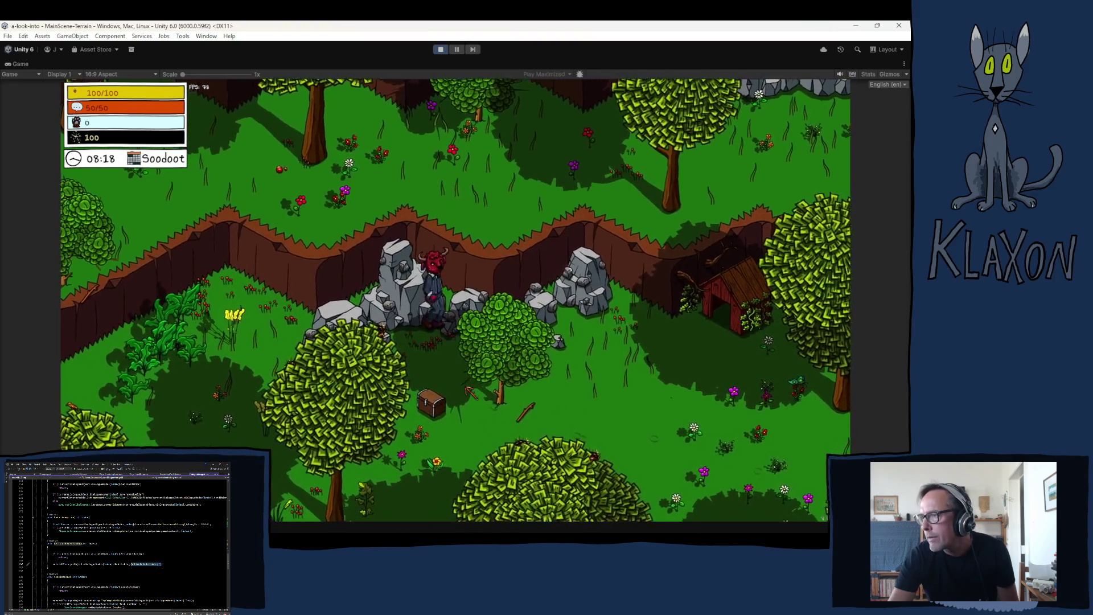
key(w)
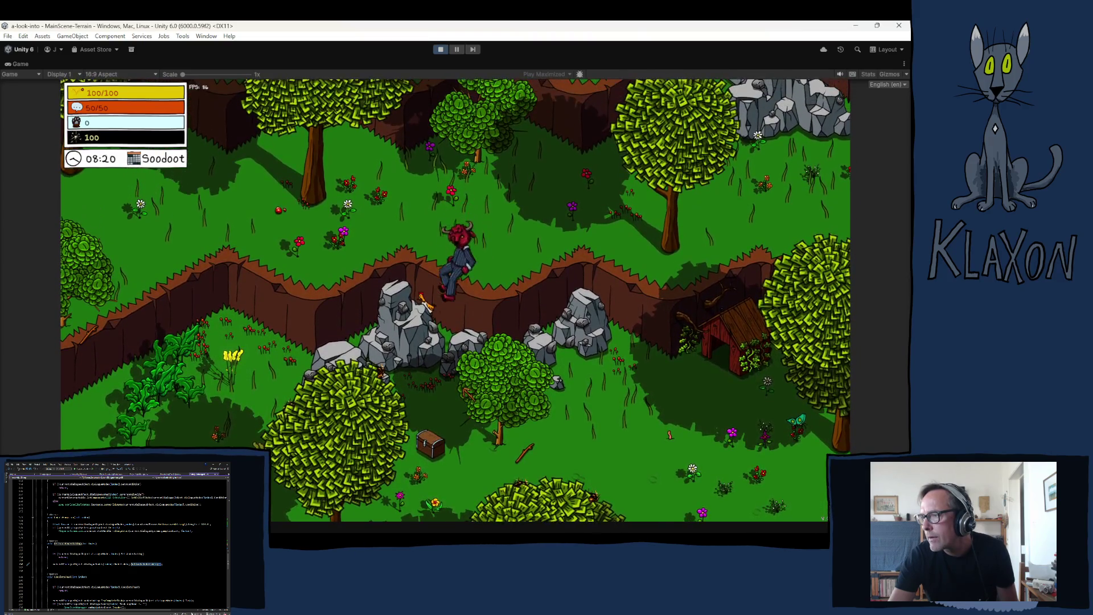
key(s)
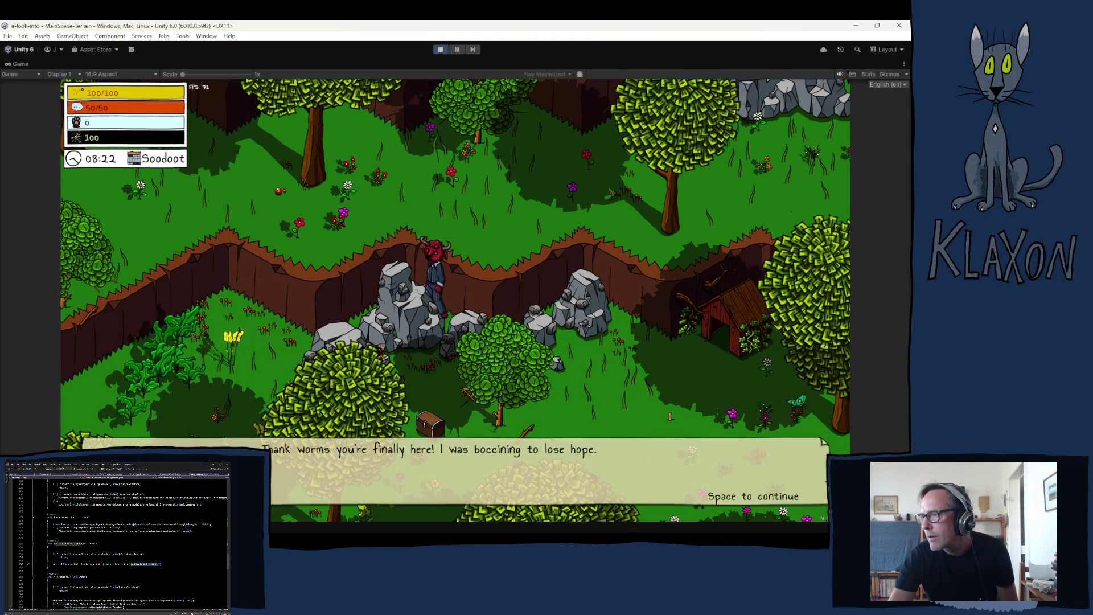
key(space)
key(w)
key(s)
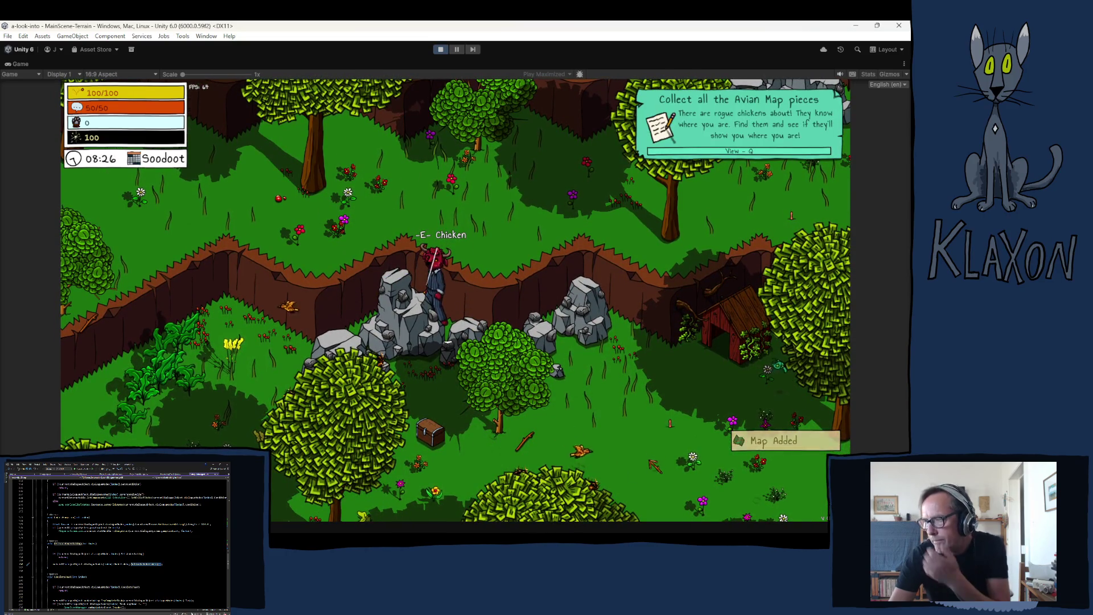
Pause and unpause the game, then stop Play mode with Ctrl+P.
key(Escape)
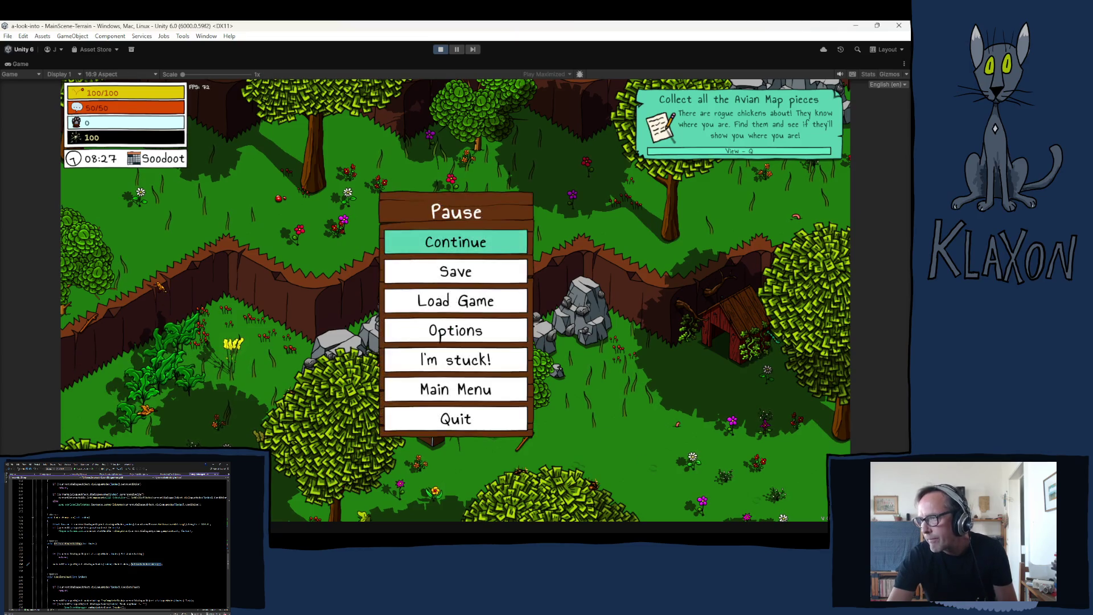
key(Escape)
key(ctrl+p)
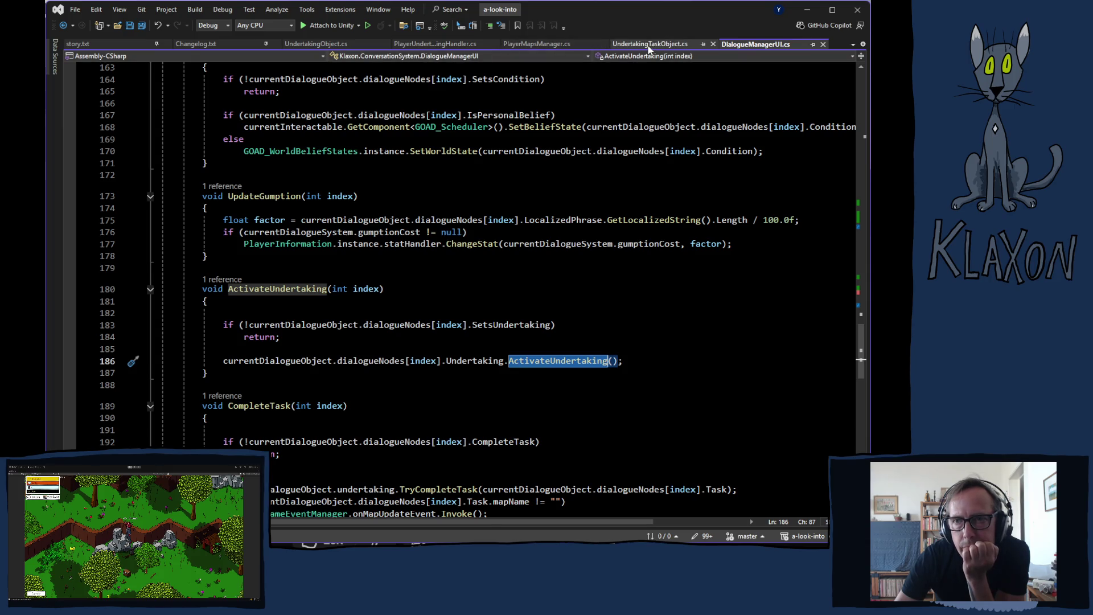
Scroll through UndertakingTaskObject.cs, then return to Unity.
click(632, 45)
scroll(549, 398, down, 4)
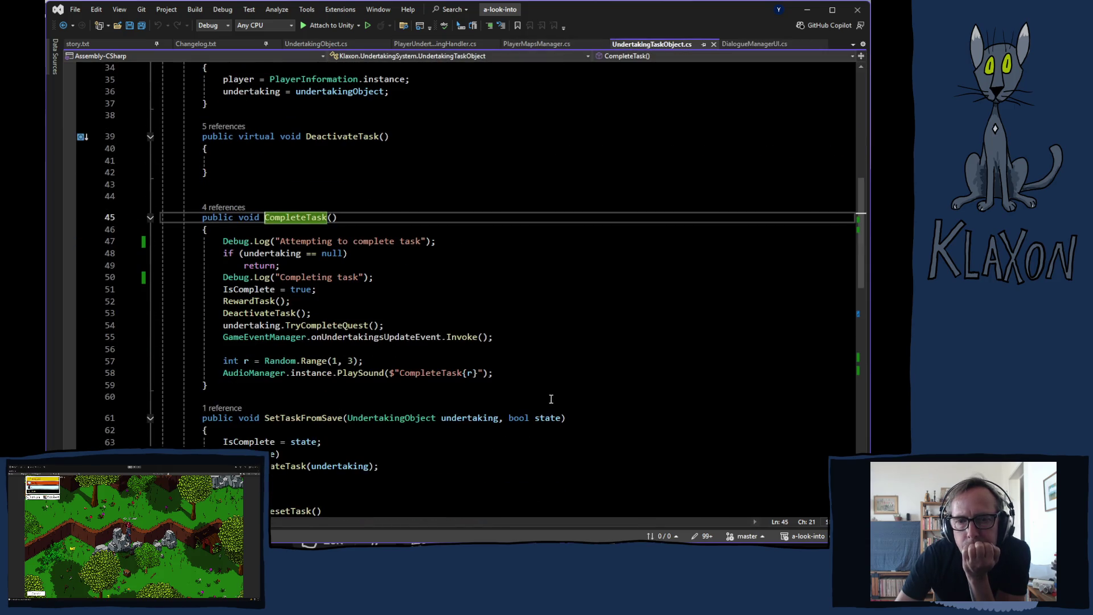
scroll(535, 401, down, 10)
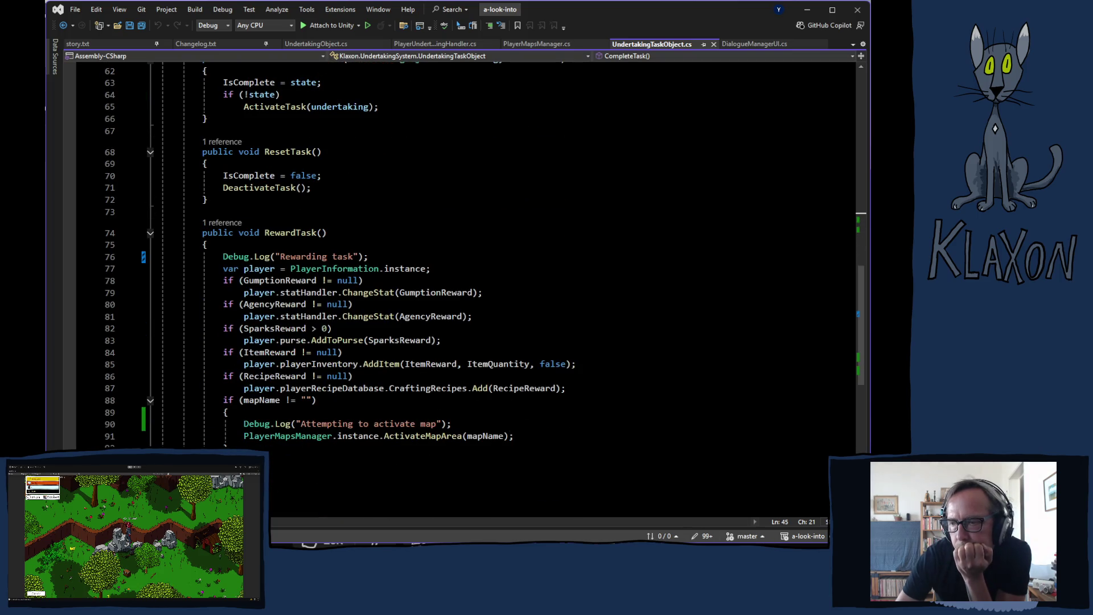
key(alt+Tab)
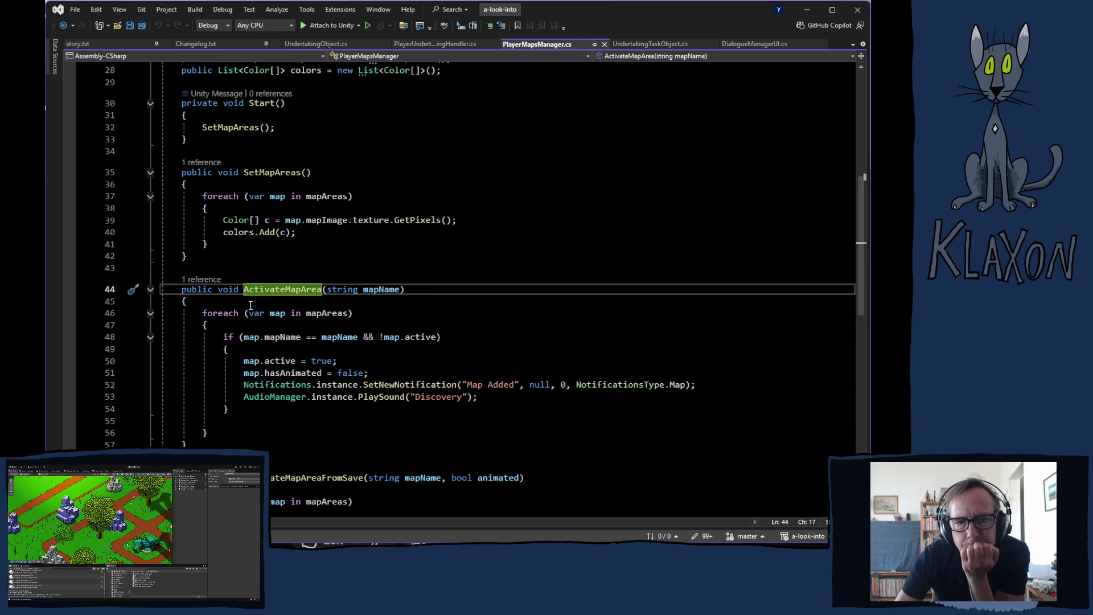
Select the 'Attempting to activate map' log on line 90 and go to ActivateMapArea's definition.
click(399, 43)
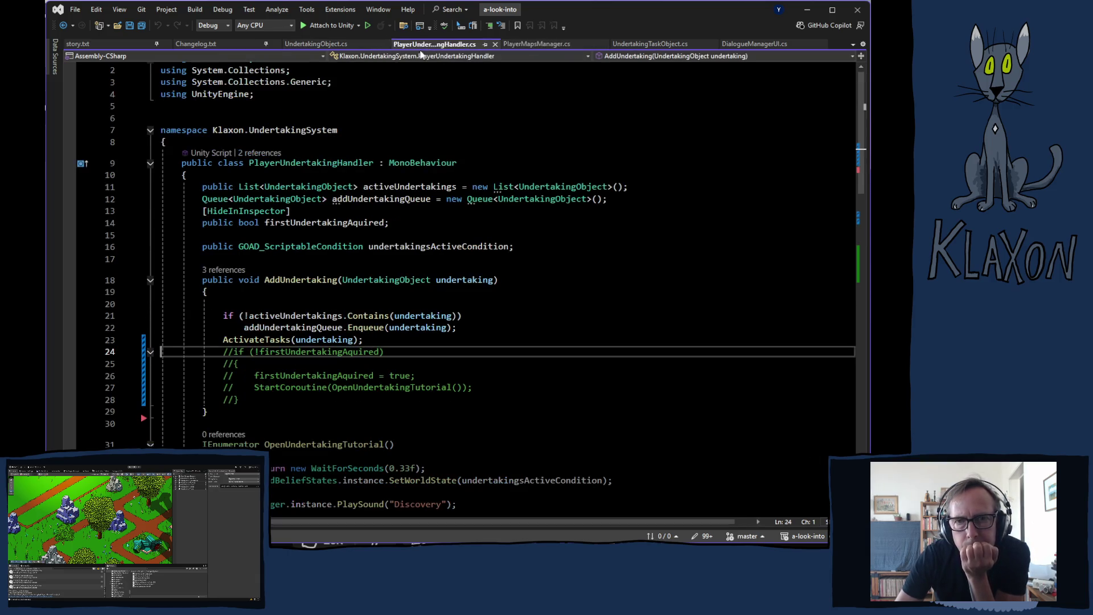
click(533, 44)
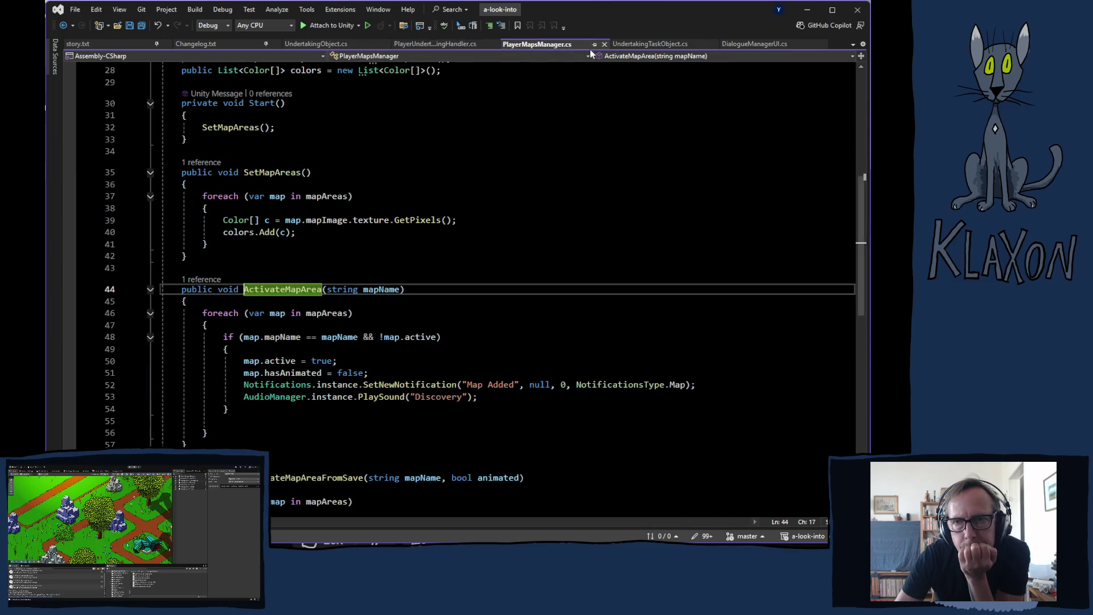
click(651, 47)
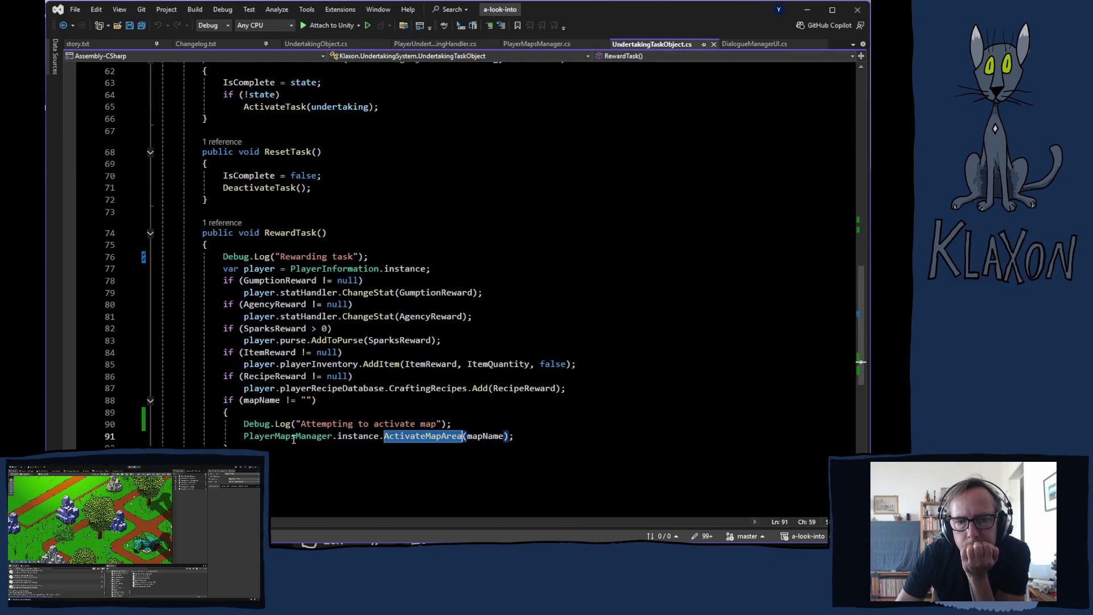
click(240, 424)
drag(240, 424, 407, 424)
click(240, 423)
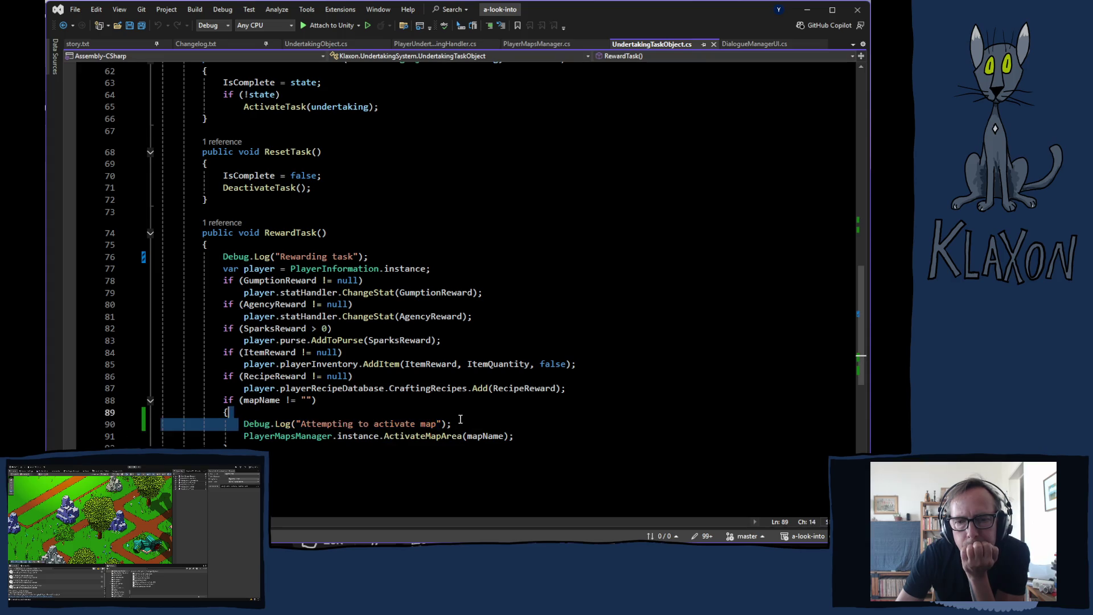
shift+click(454, 424)
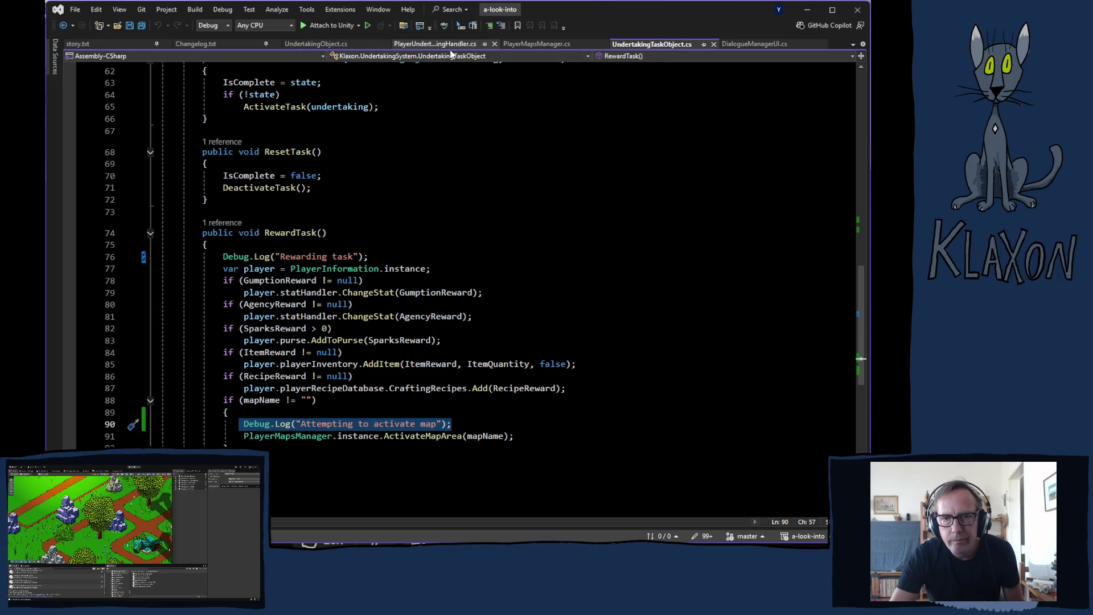
ctrl+click(422, 437)
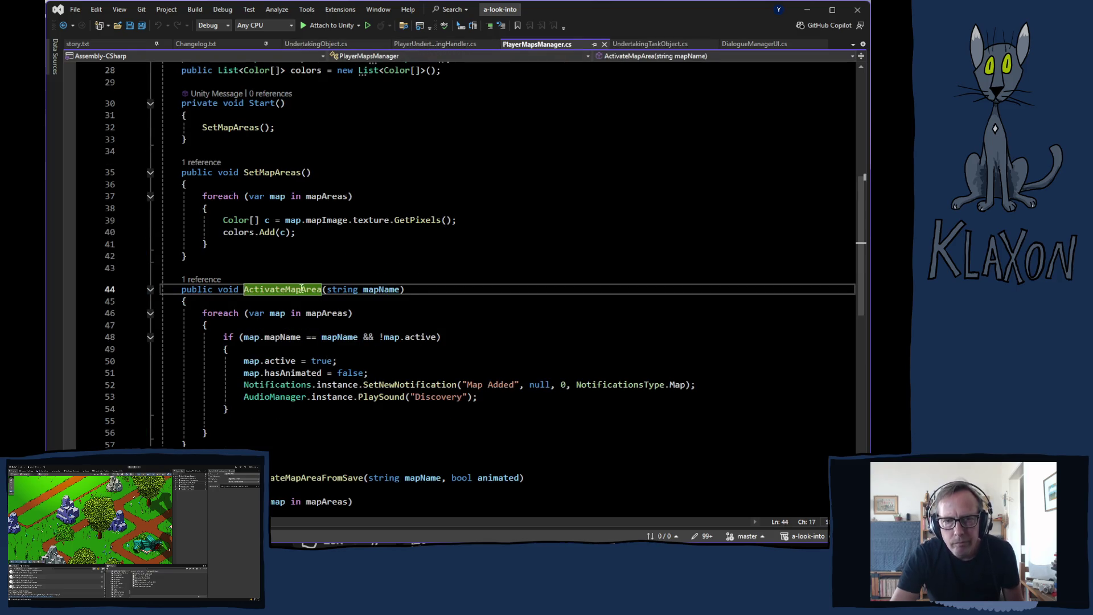
click(269, 302)
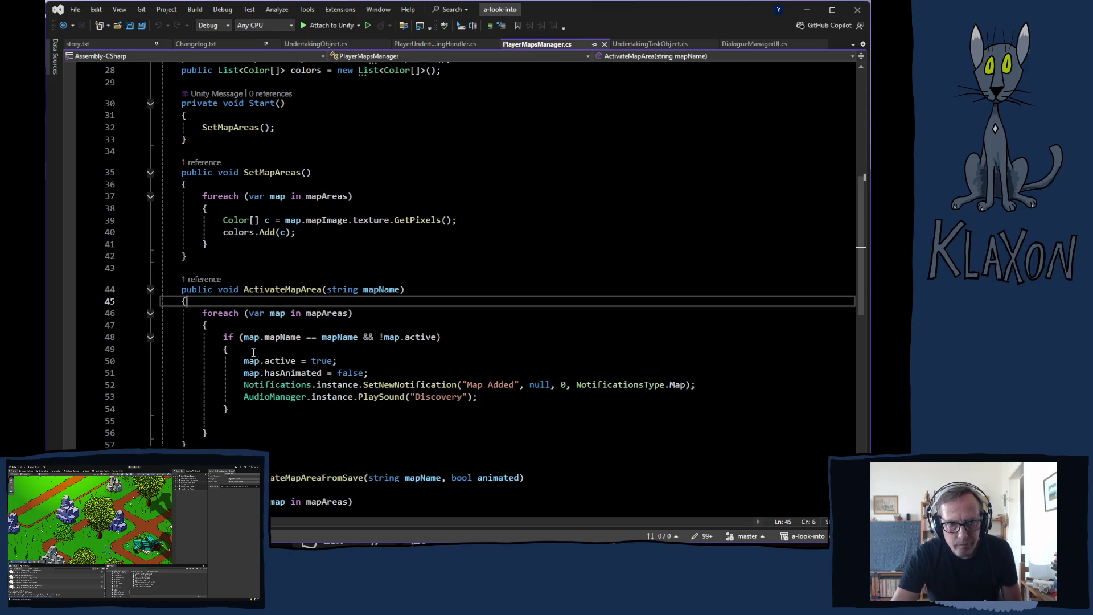
Add a Debug.Log 'checking maps' line inside the foreach loop of ActivateMapArea.
click(274, 325)
key(Return)
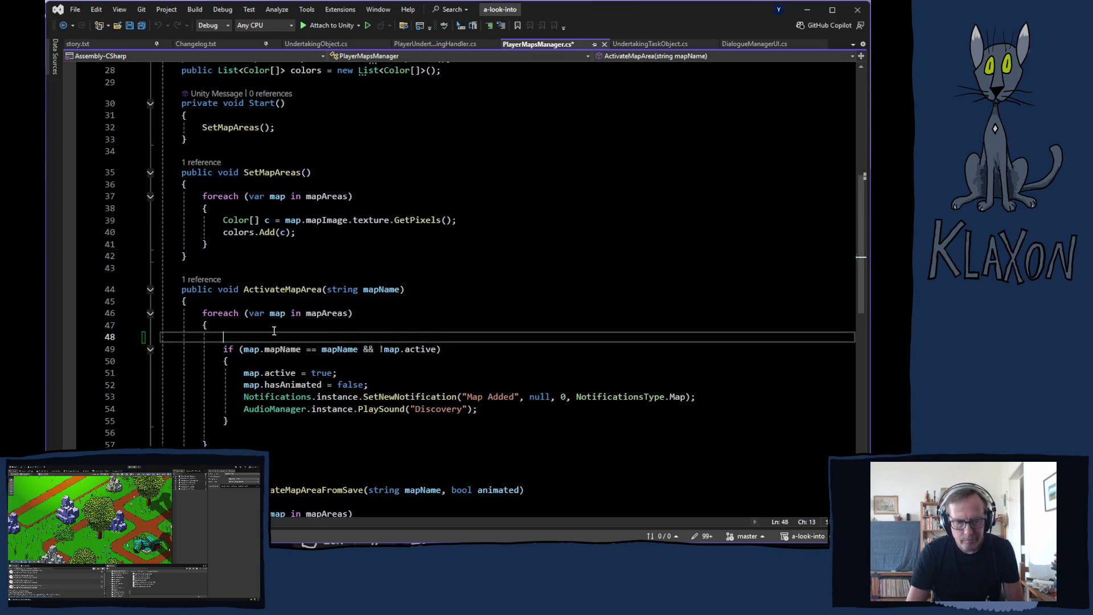
key(Tab)
drag(279, 338, 417, 338)
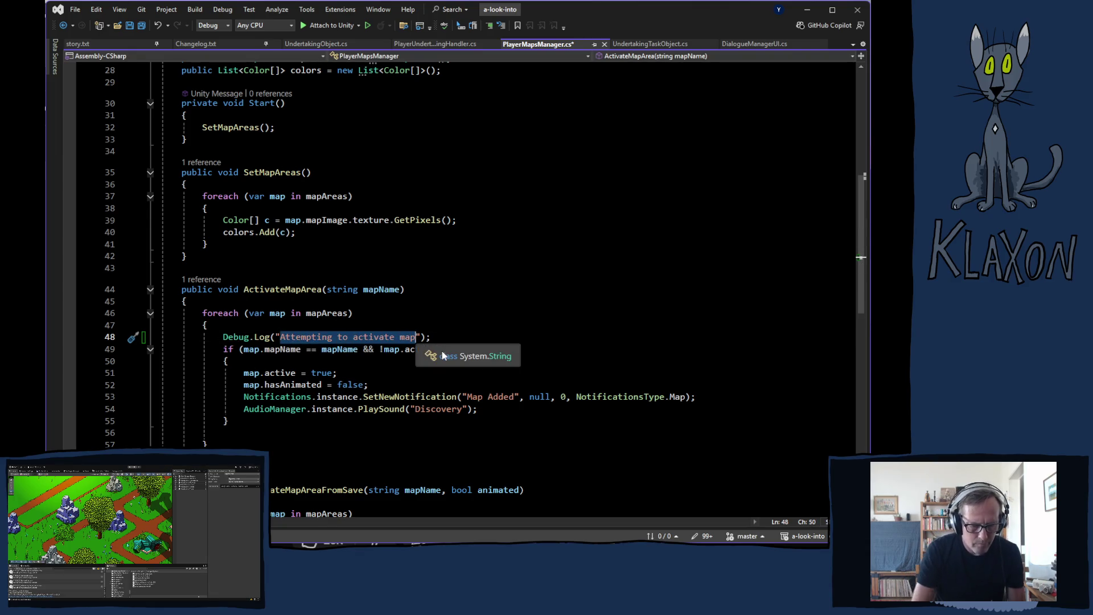
text(checking )
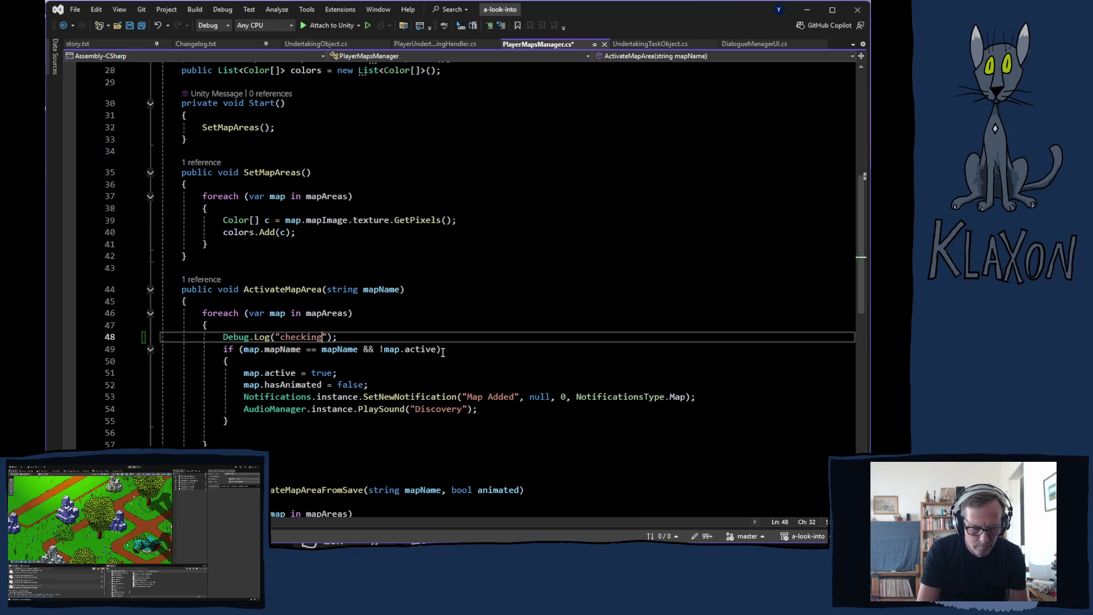
text(map)
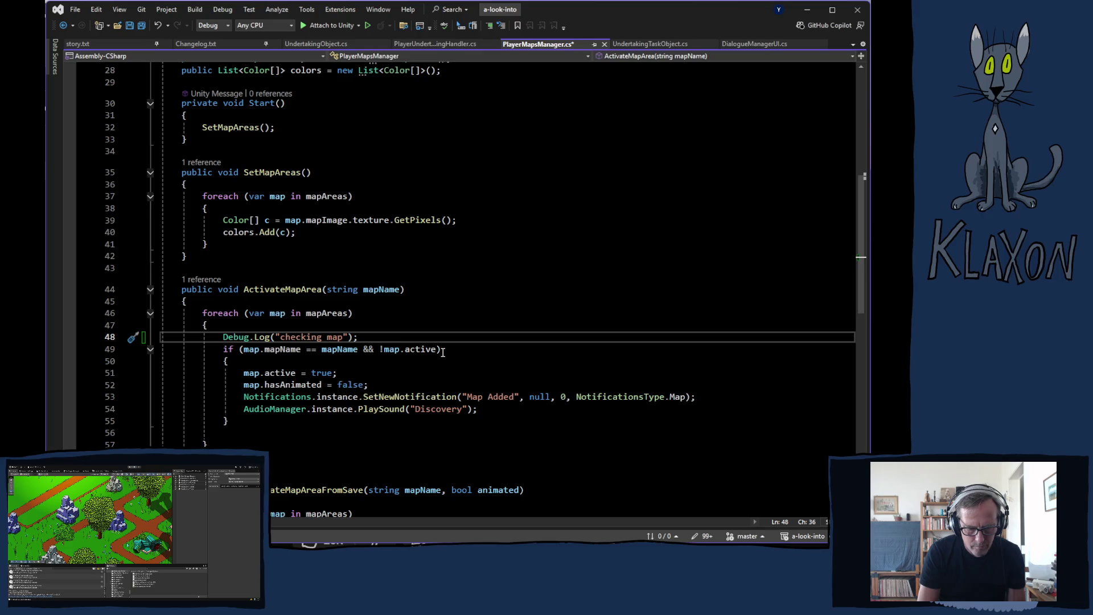
text(s)
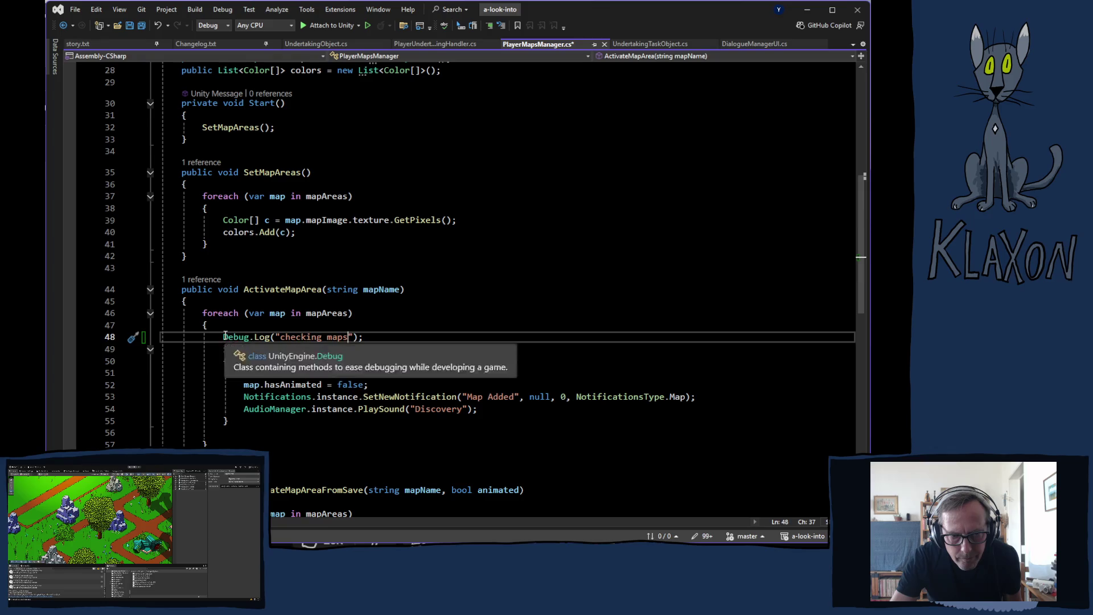
drag(223, 336, 379, 327)
click(371, 337)
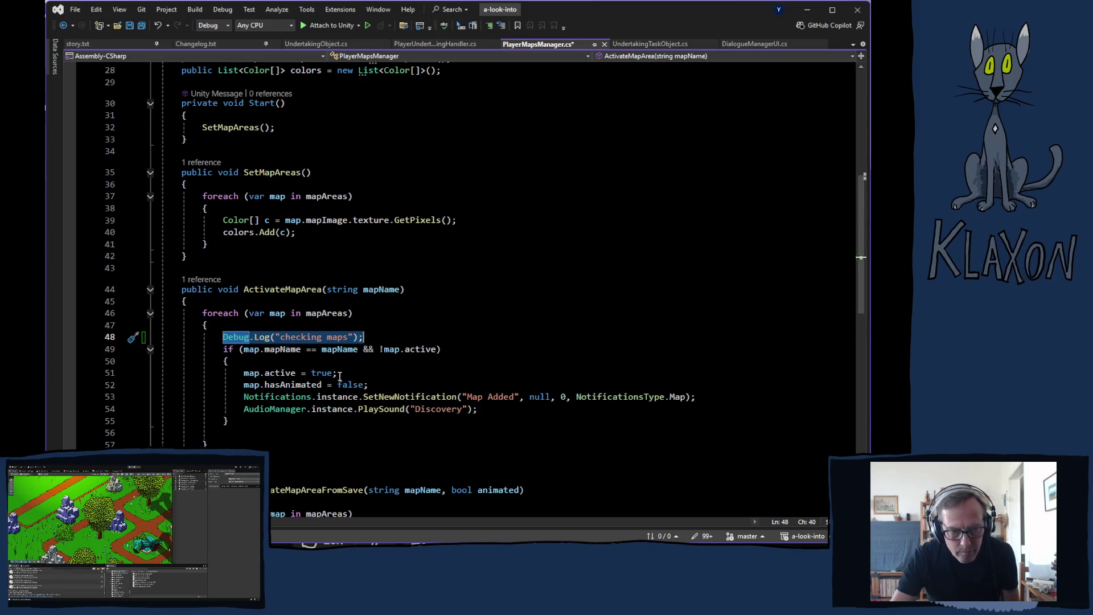
Add a 'found valid map' log in the if block, save, and let Unity recompile.
click(293, 365)
key(Return)
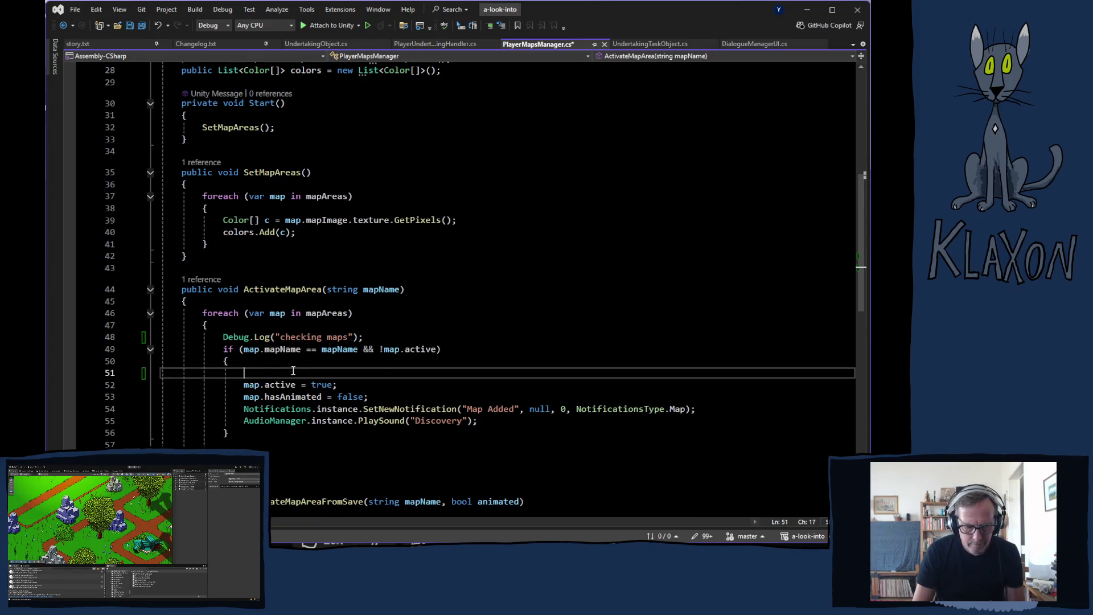
text(Debug.Log("checking maps");)
double_click(322, 373)
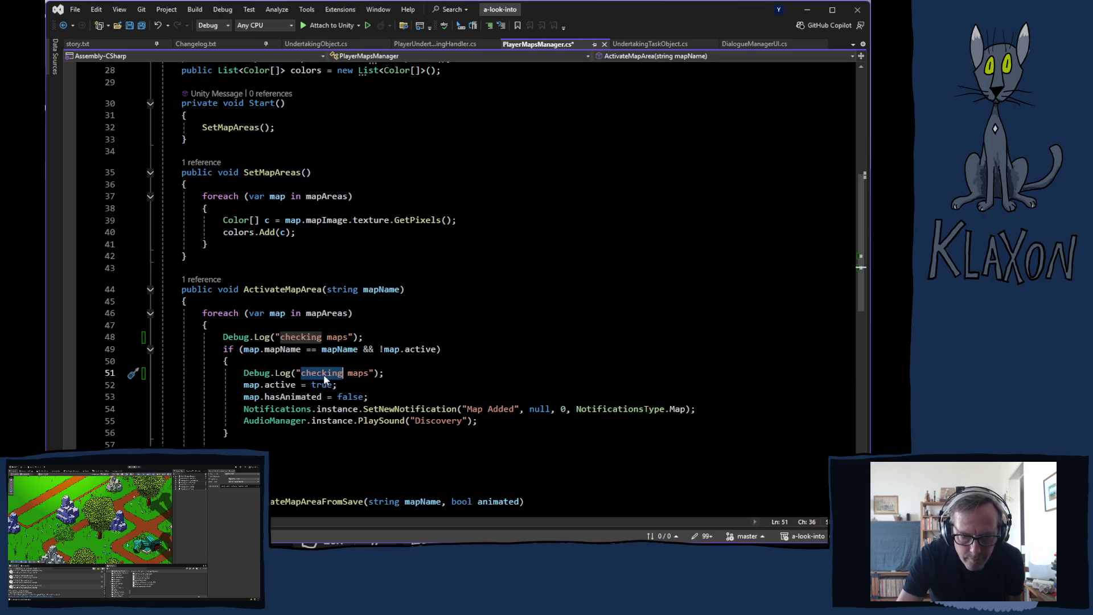
text(found)
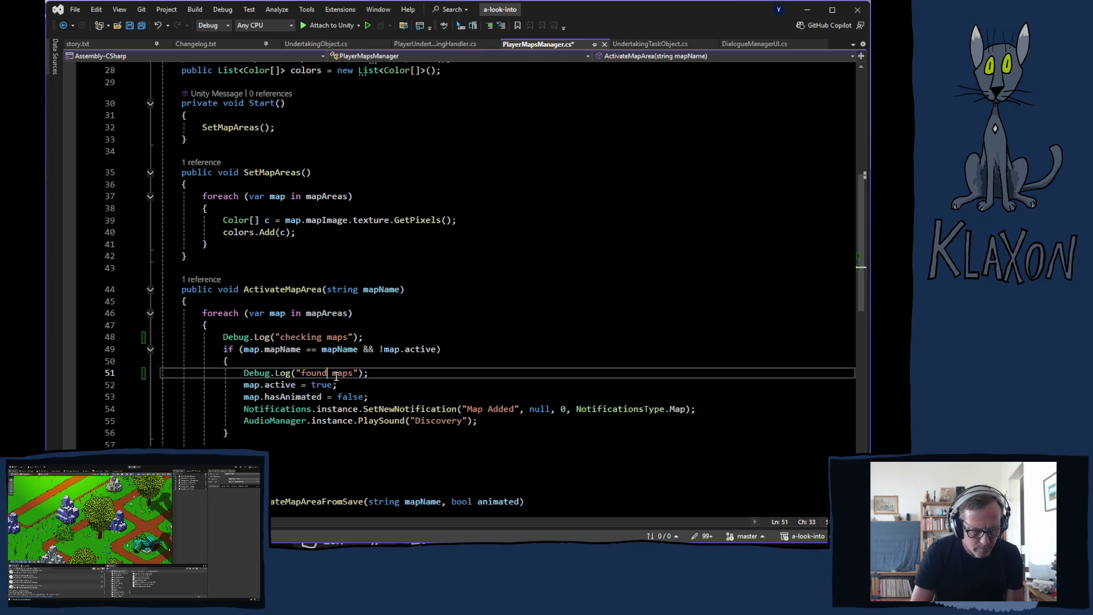
text( valid)
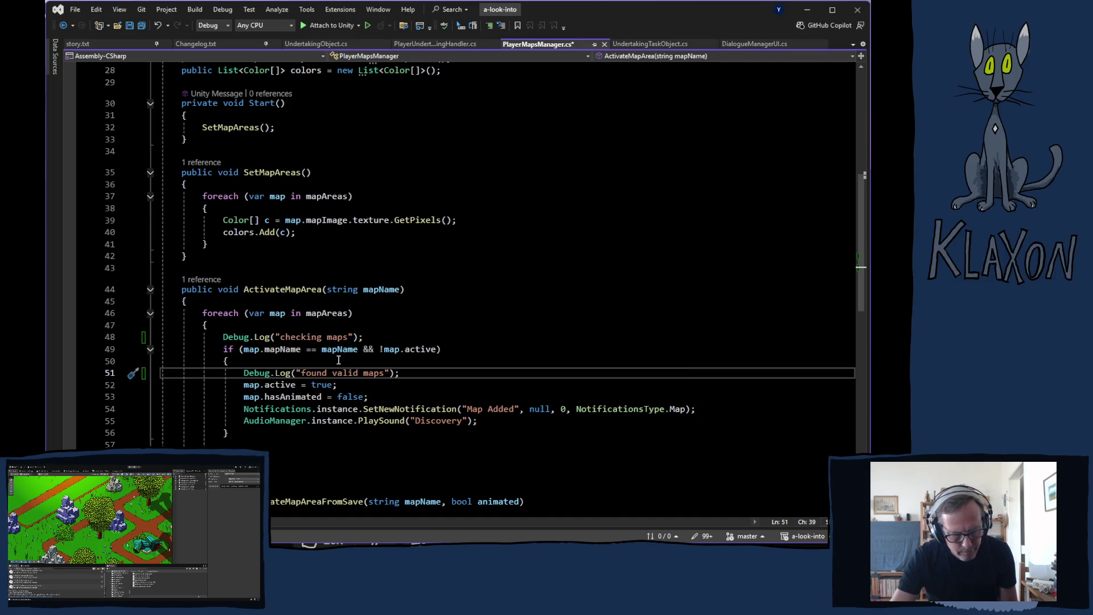
key(ctrl+s)
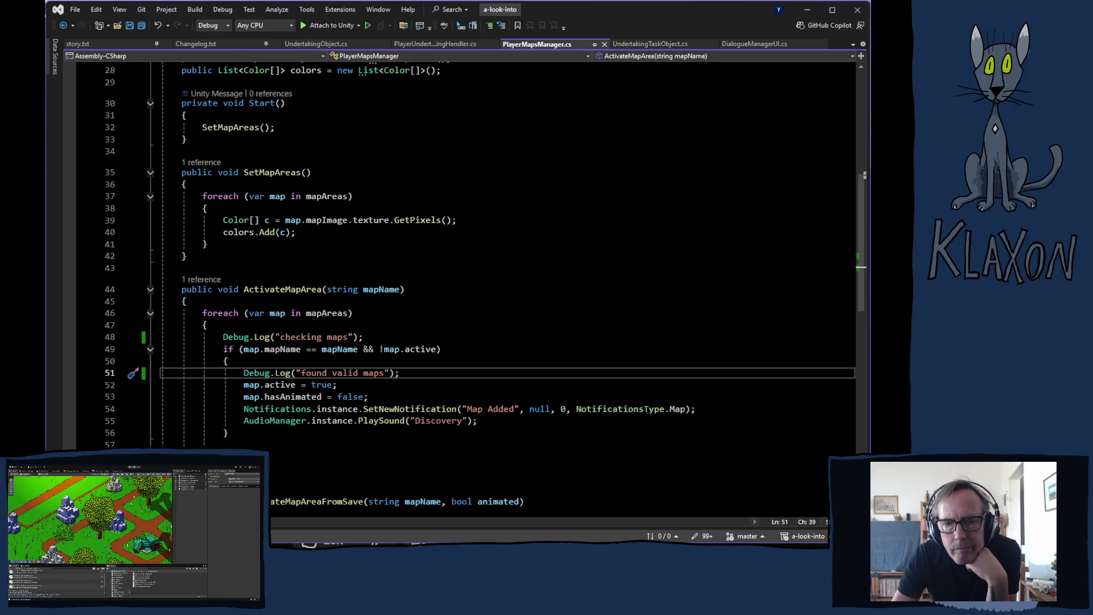
click(411, 378)
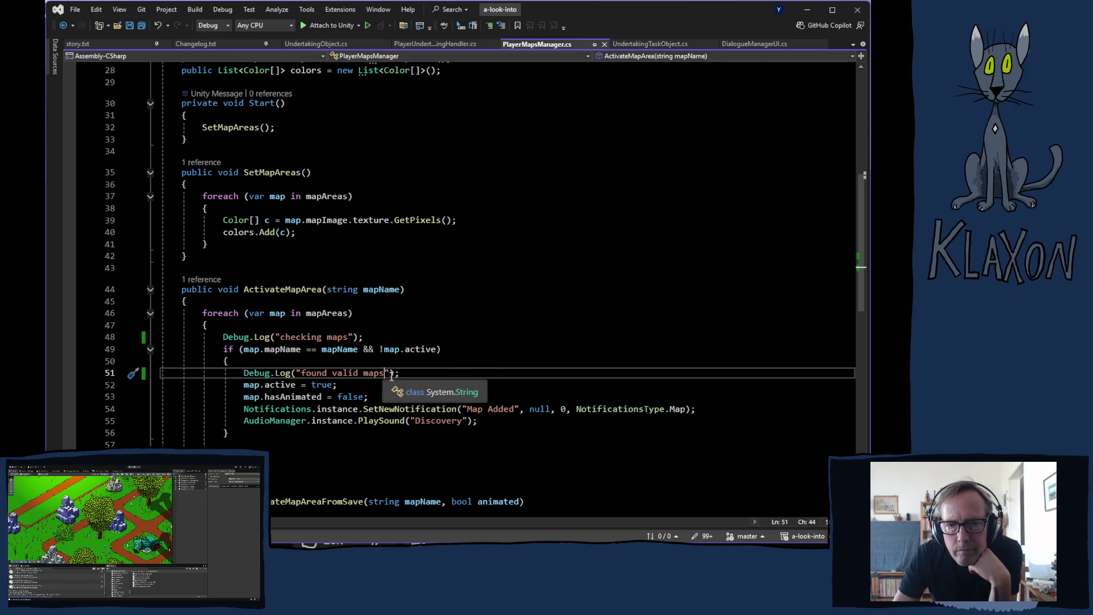
key(BackSpace)
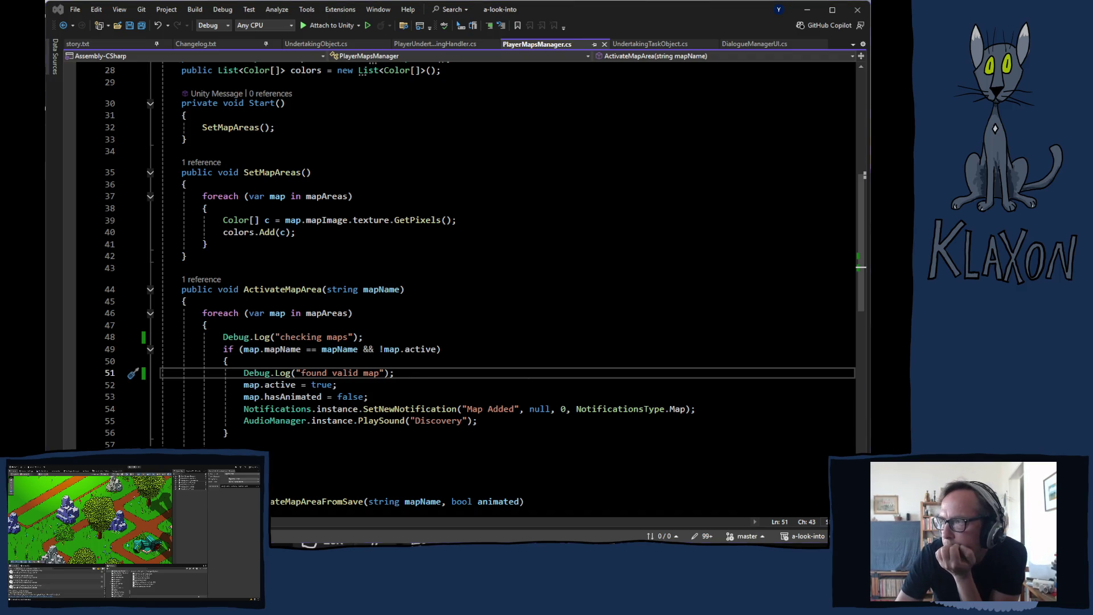
key(alt+Tab)
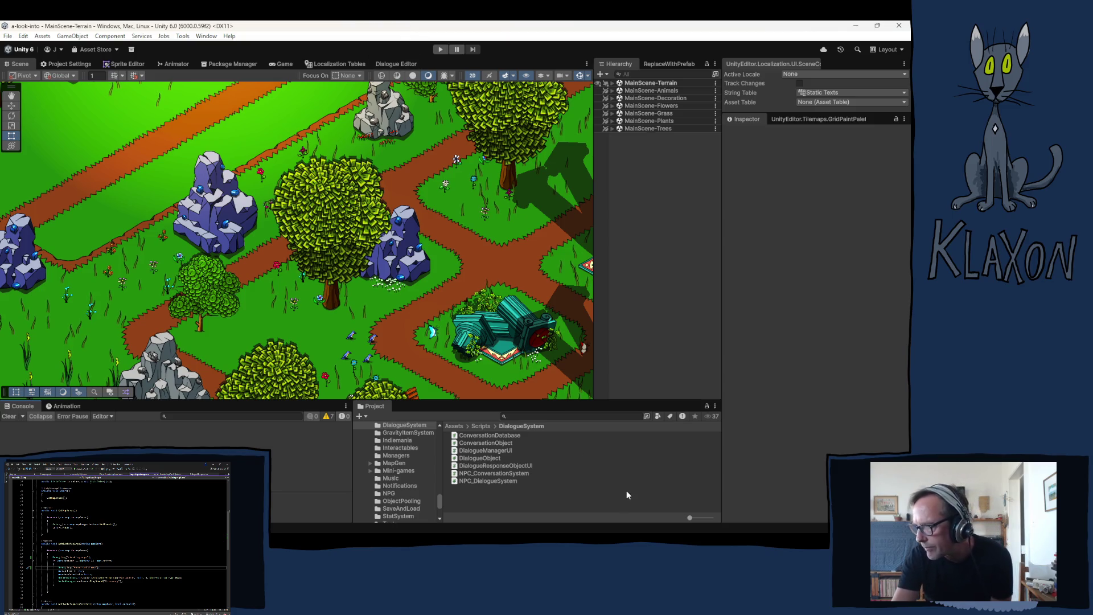
mouse_move(353, 532)
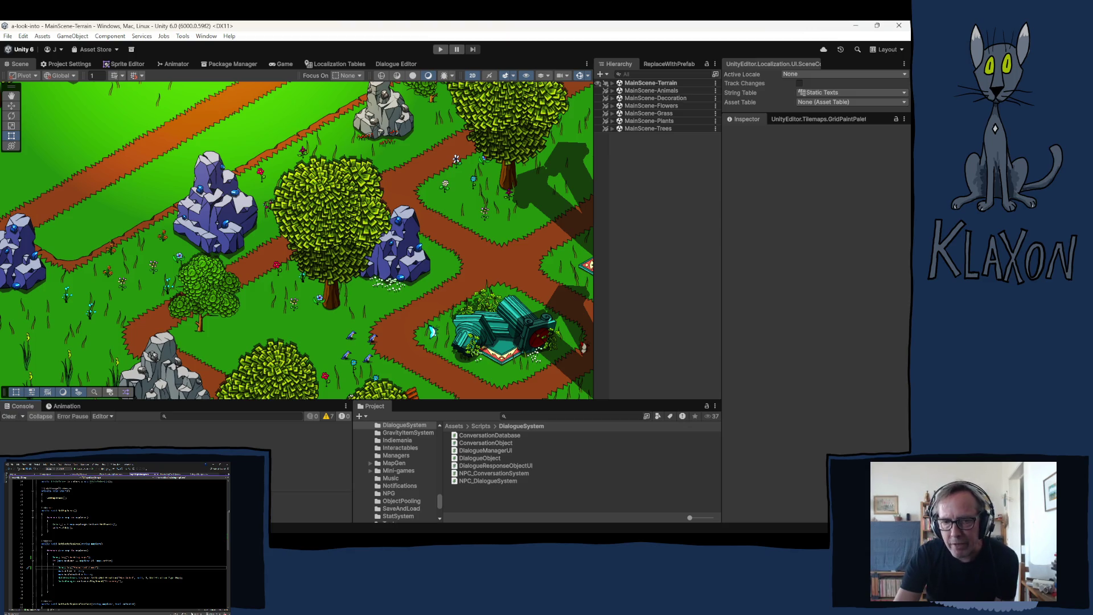
Relaunch Play mode and start a New Game from the title menu.
key(alt+F4)
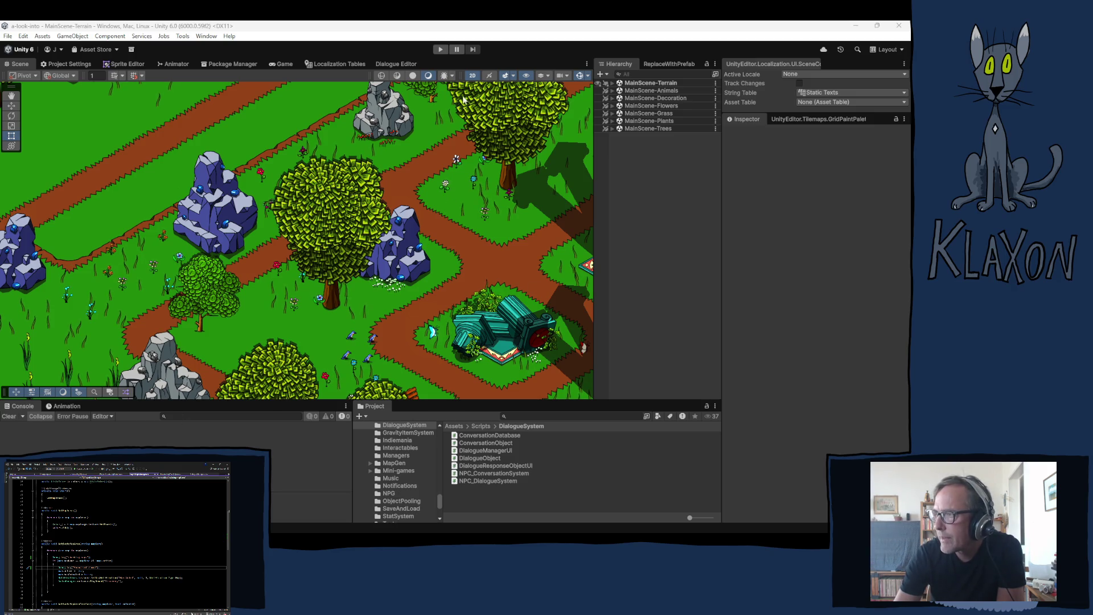
click(440, 49)
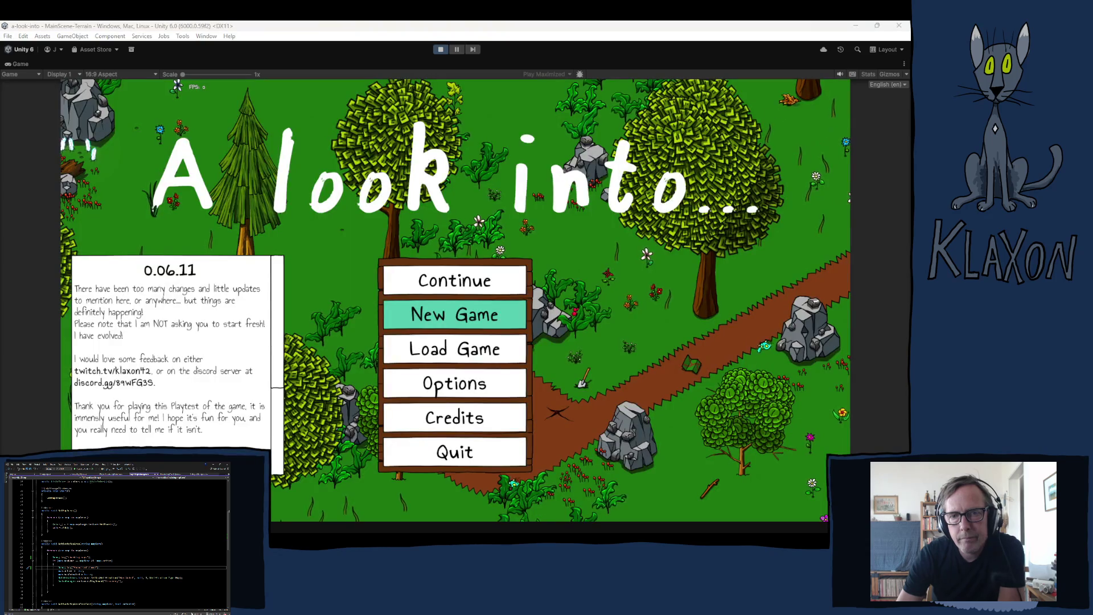
click(418, 314)
Confirm a new save, name the character 'zut' and begin playing.
click(416, 370)
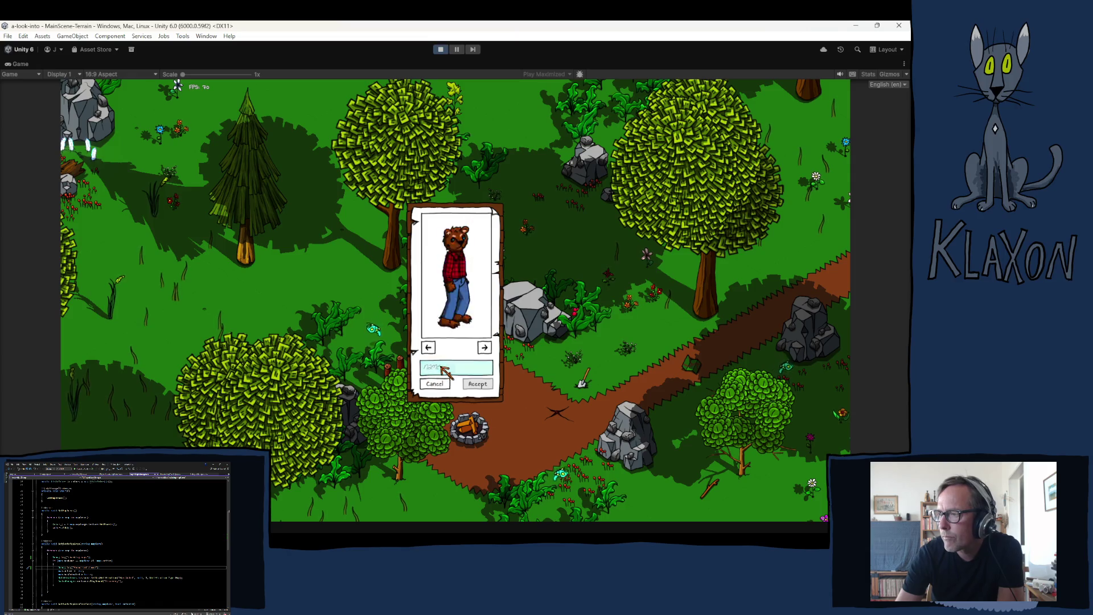
text(zut)
click(469, 385)
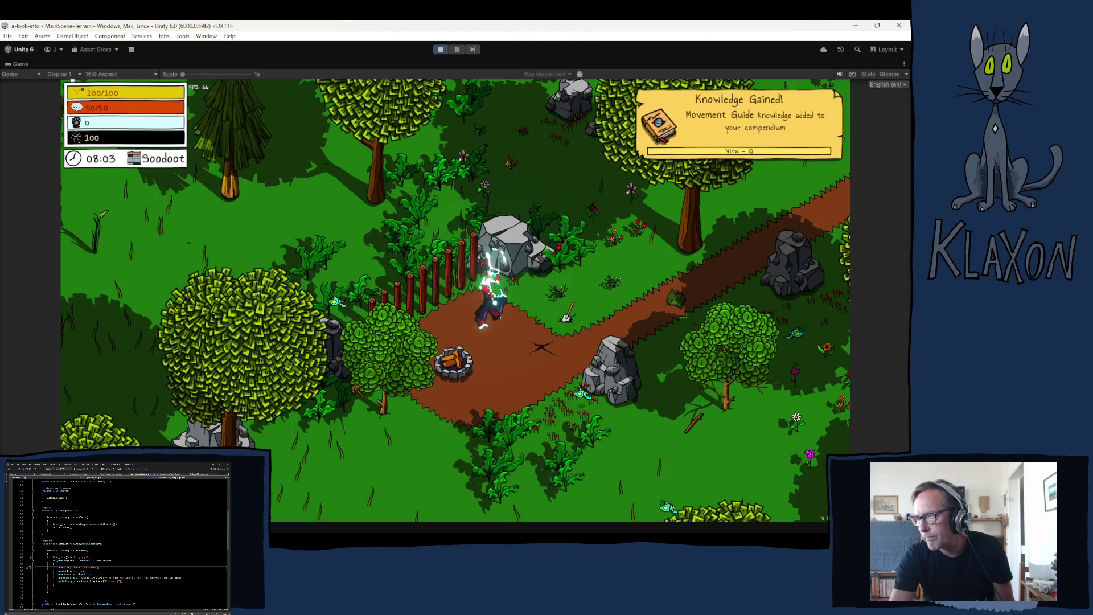
Walk to the chicken, receive the map piece, and check the Console for 'found valid map'.
key(d)
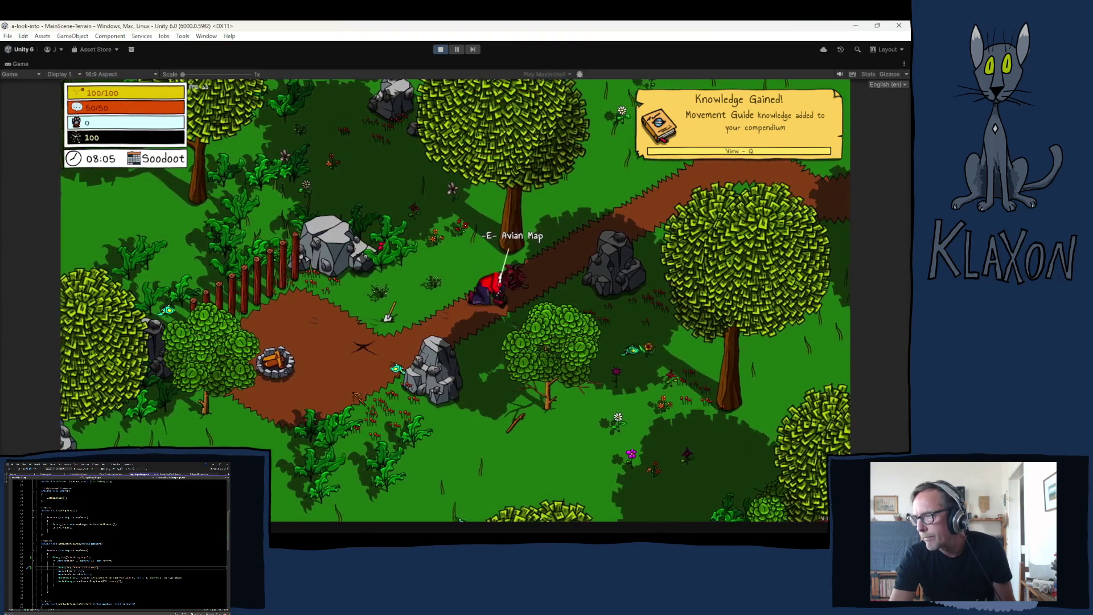
key(Tab)
key(Tab)
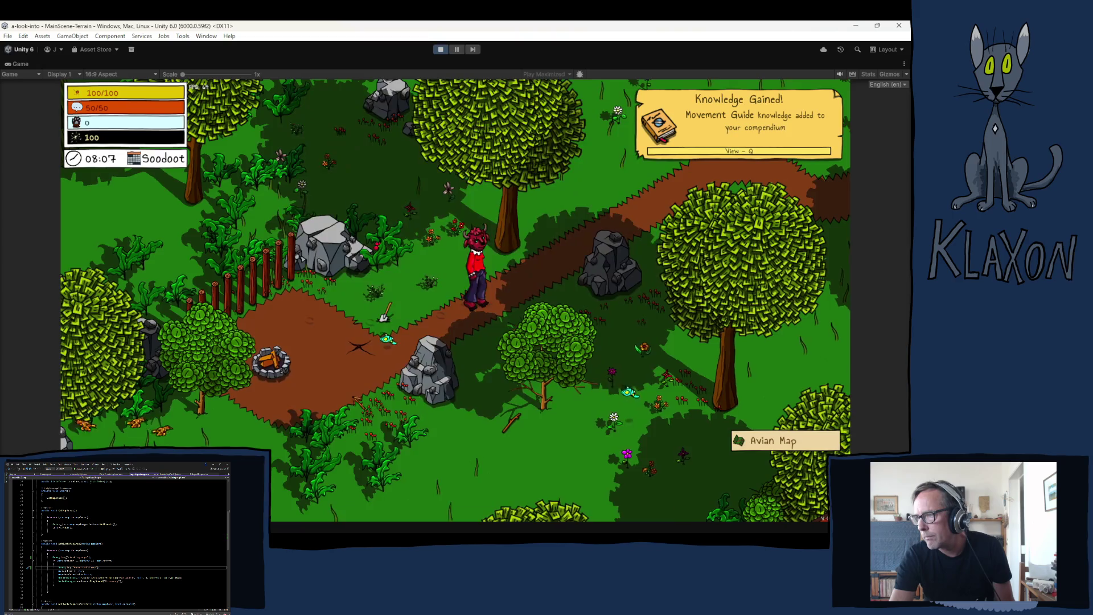
key(w)
key(w)
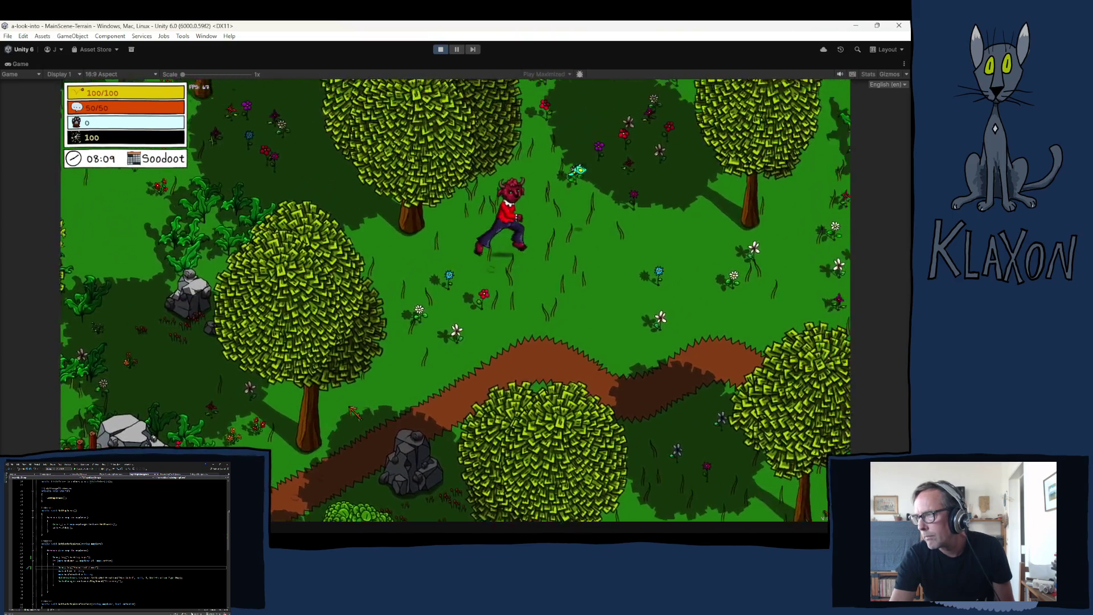
key(w)
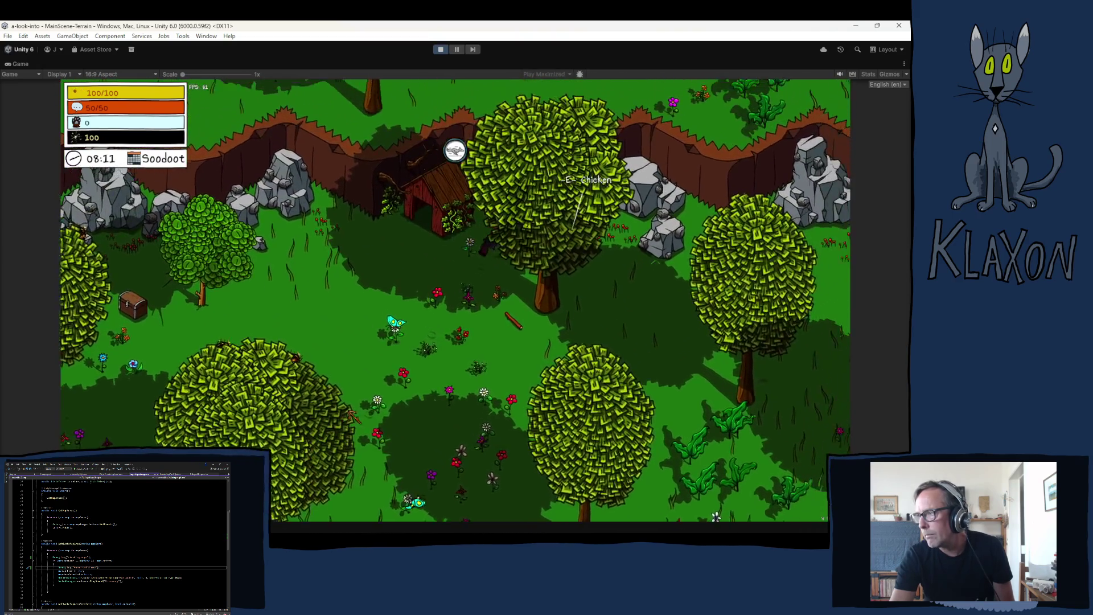
key(space)
key(space)
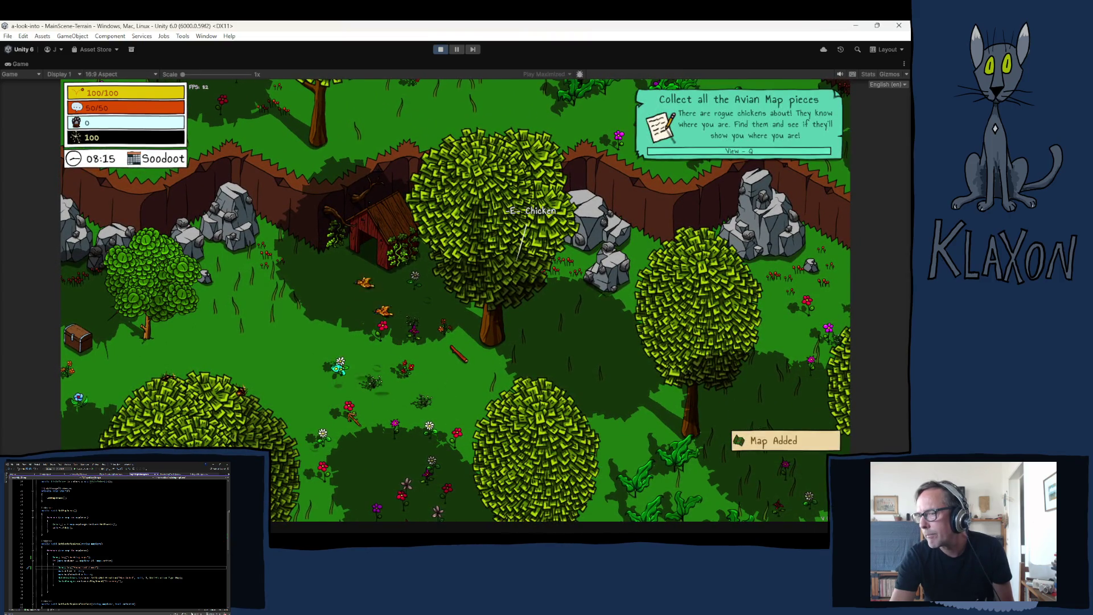
key(ctrl+shift+c)
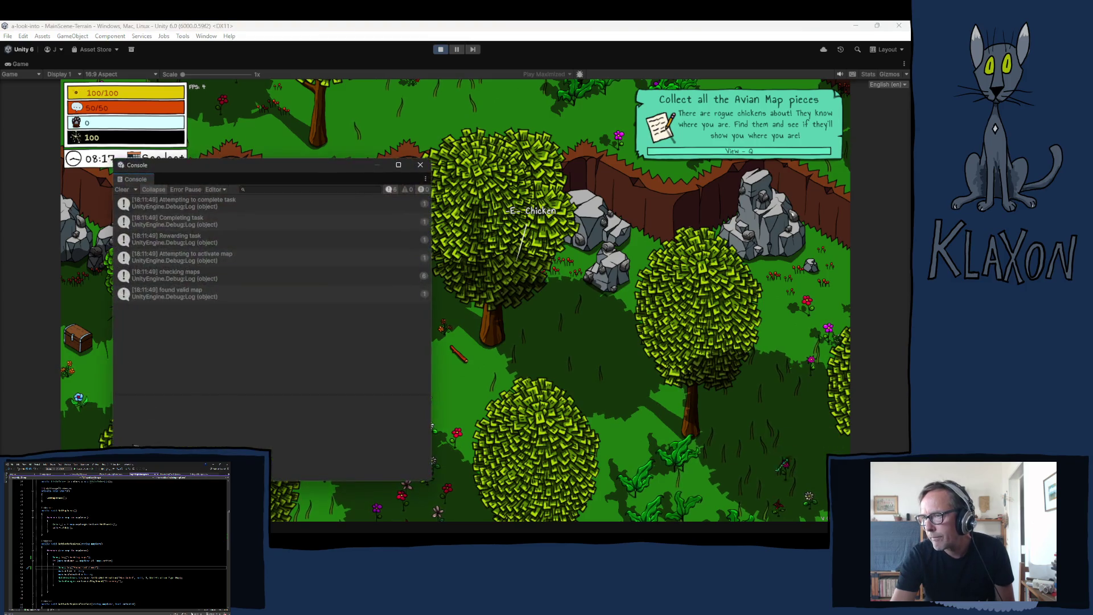
click(420, 165)
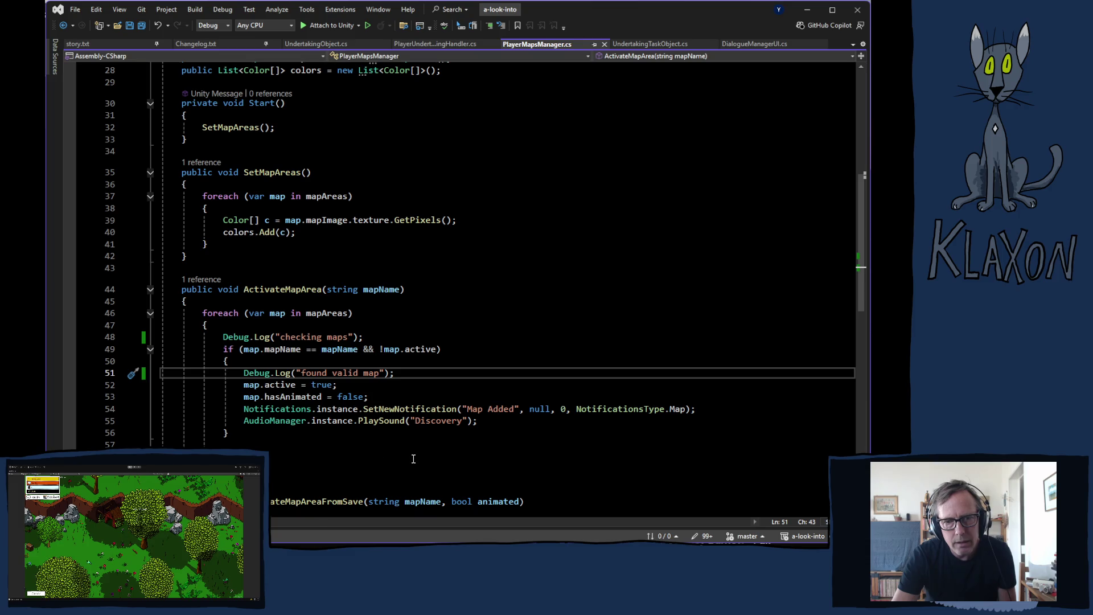
scroll(409, 458, down, 1)
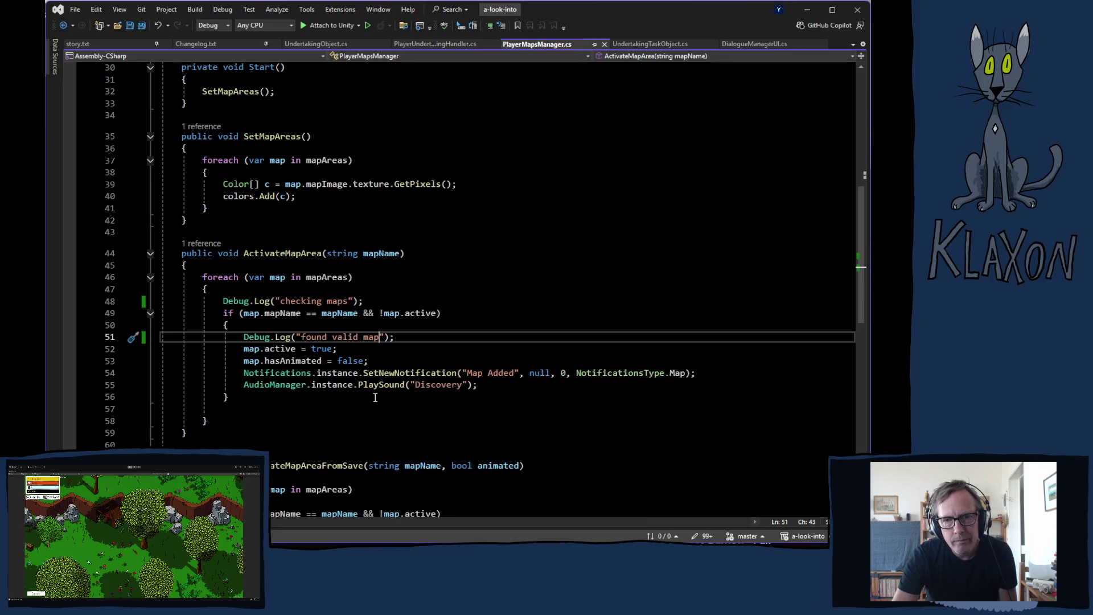
mouse_move(379, 371)
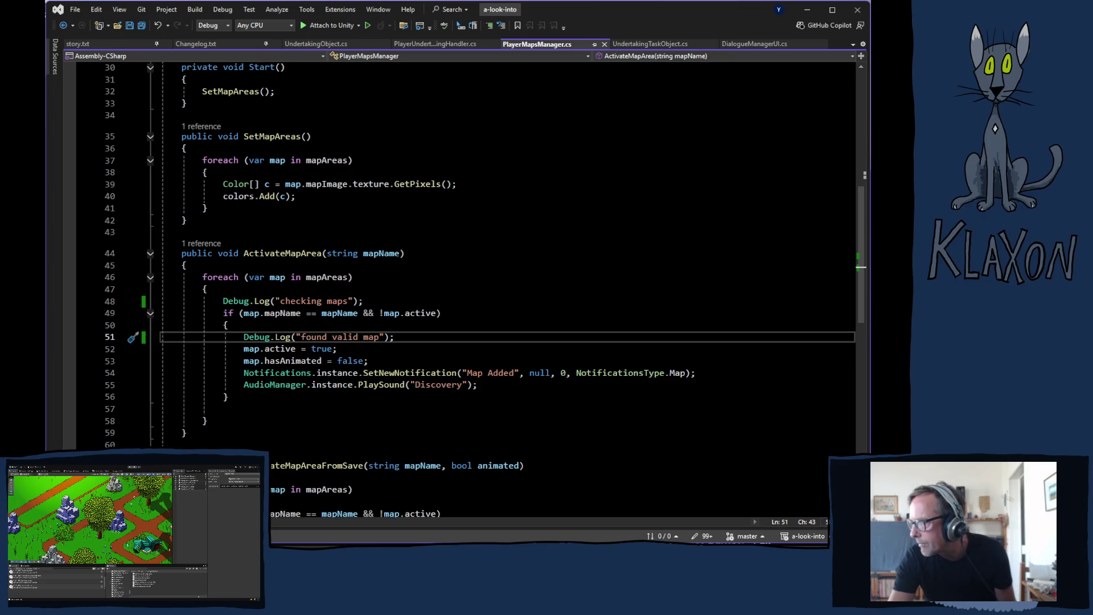
key(alt+Tab)
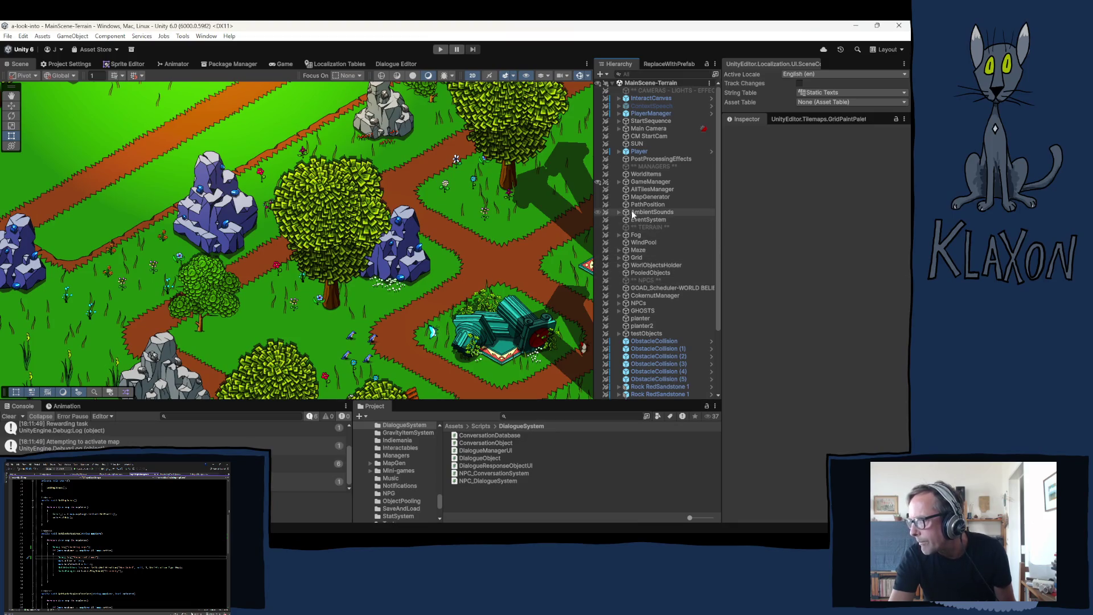
Open GameManager's UIScreenManager script from its Inspector component in Visual Studio.
click(634, 183)
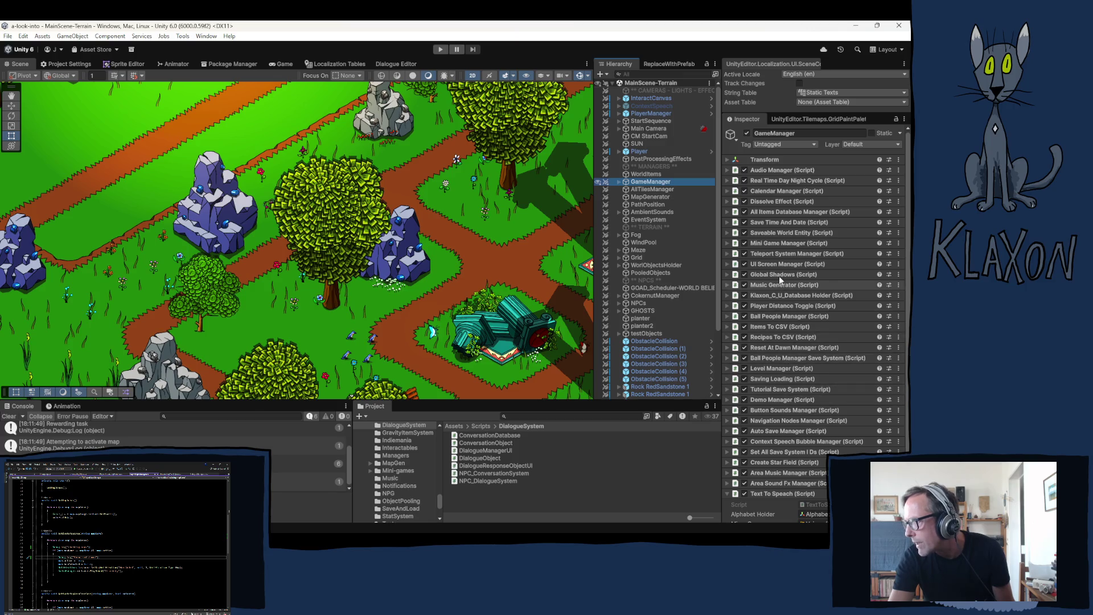
click(769, 264)
double_click(813, 276)
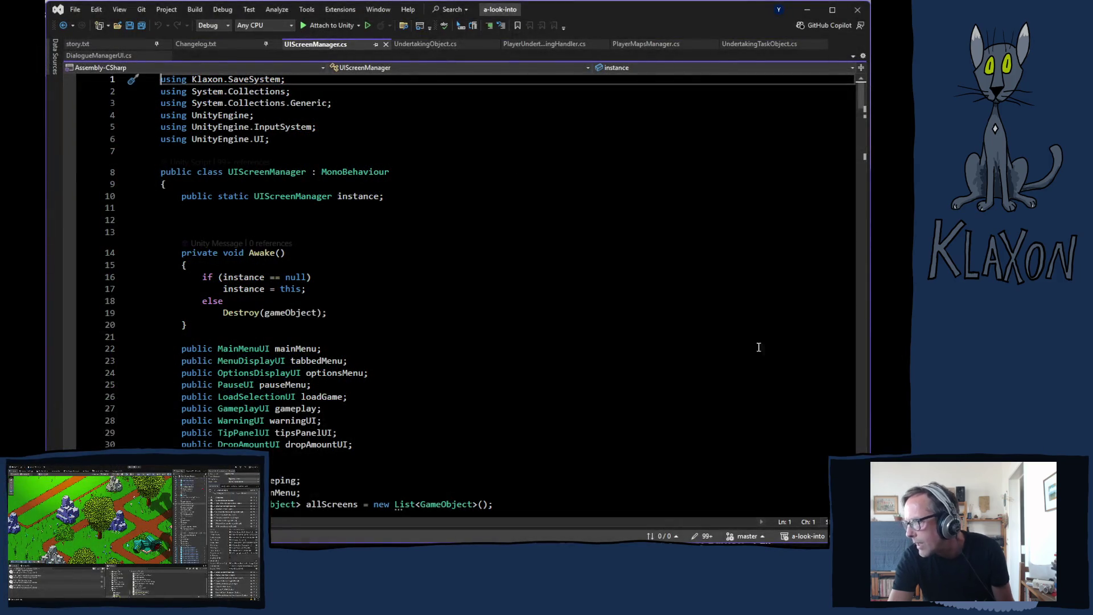
scroll(370, 315, down, 6)
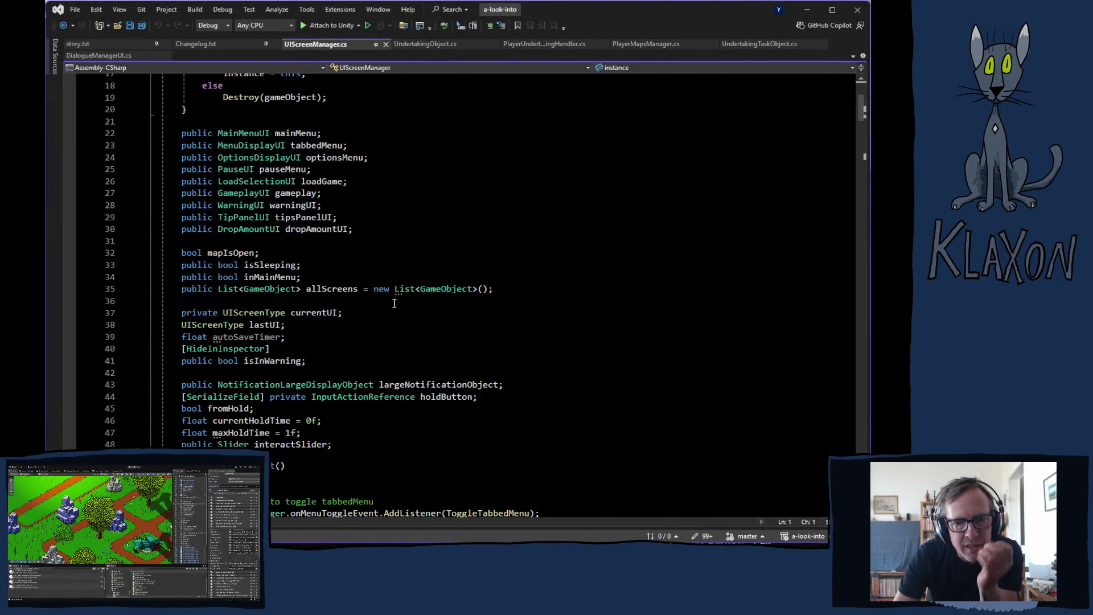
scroll(393, 307, down, 7)
scroll(412, 312, down, 8)
scroll(421, 316, down, 6)
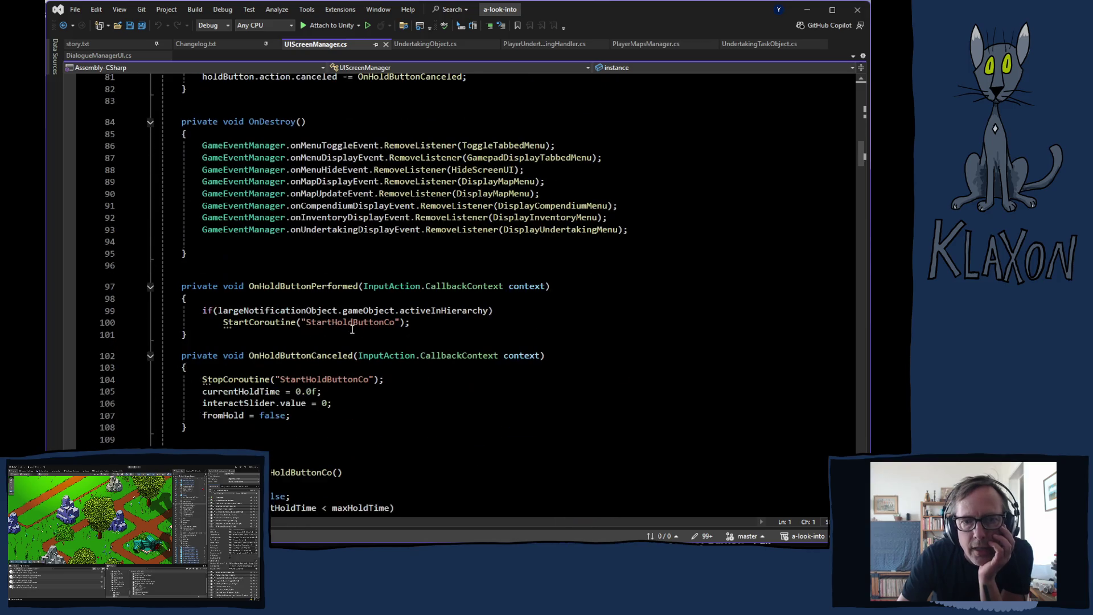
scroll(374, 334, down, 5)
scroll(393, 334, down, 14)
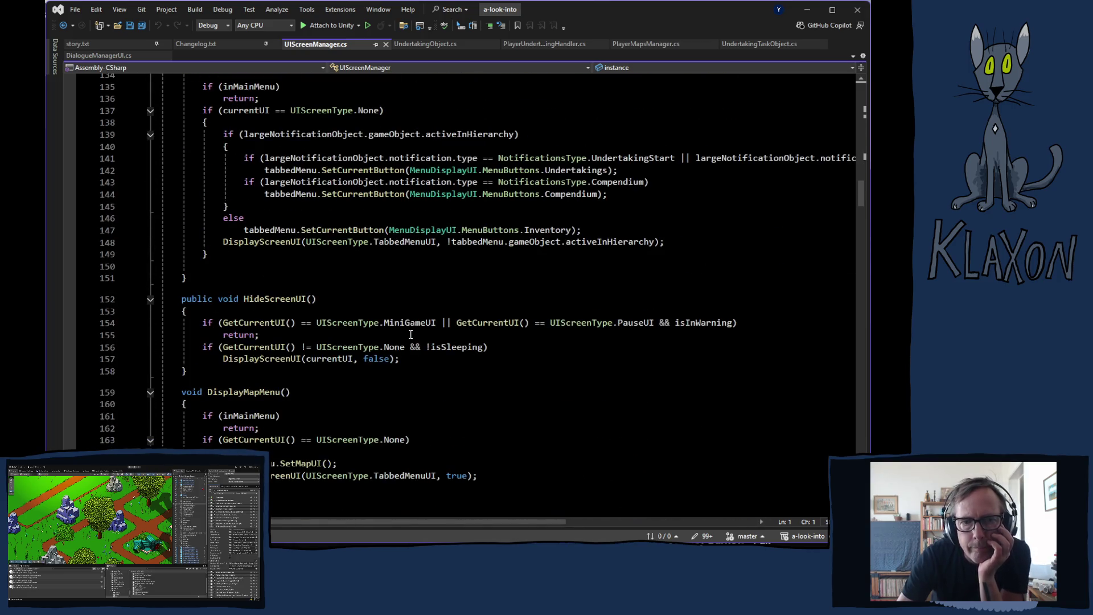
scroll(413, 333, down, 13)
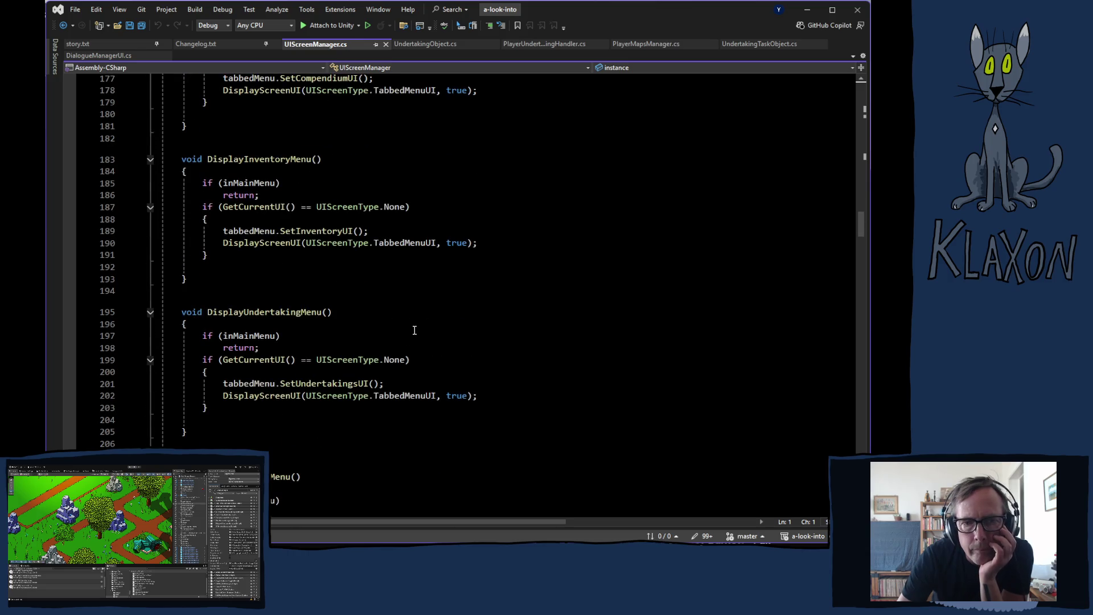
scroll(414, 331, down, 4)
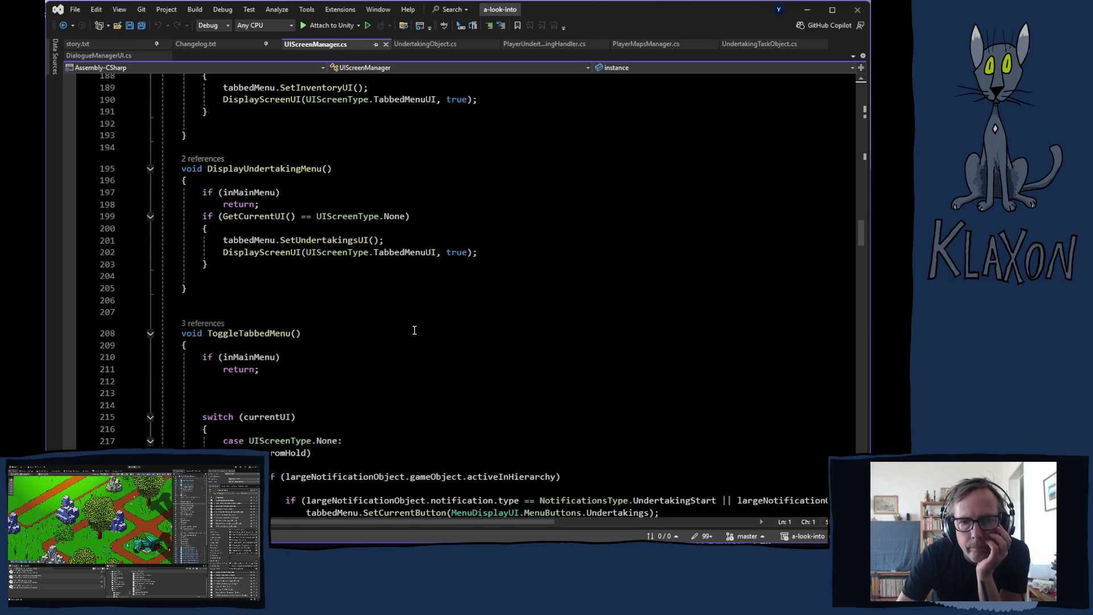
scroll(416, 330, down, 13)
scroll(416, 331, up, 20)
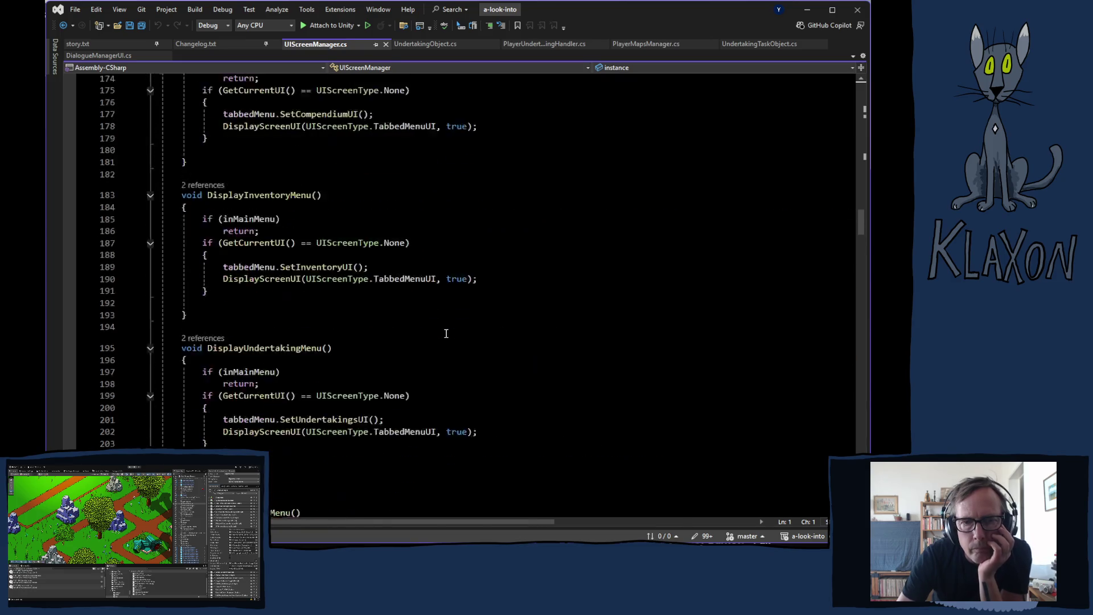
scroll(444, 333, up, 3)
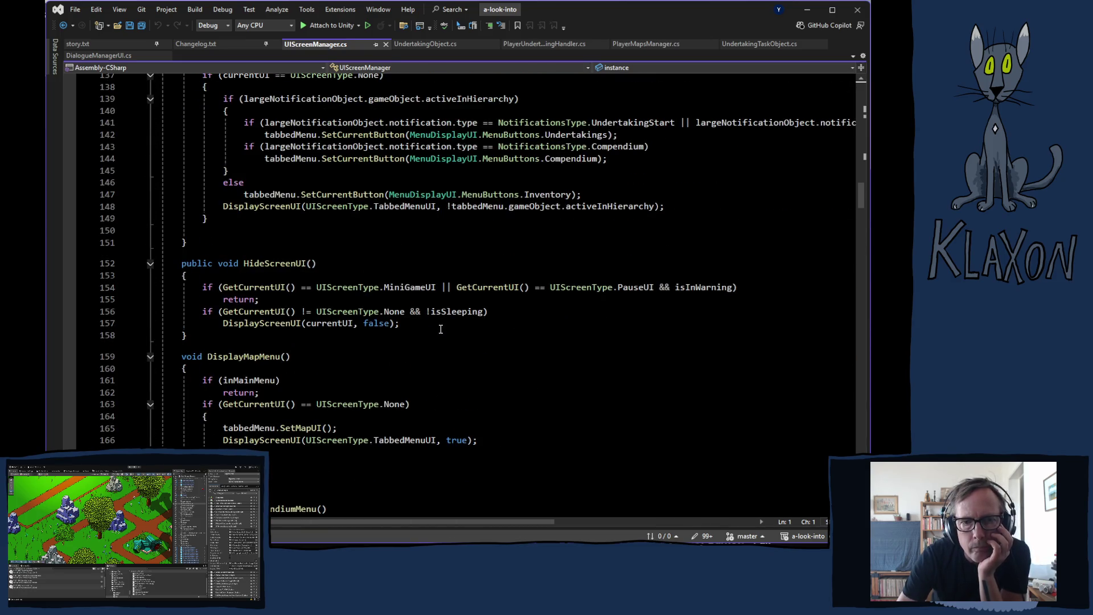
scroll(444, 336, down, 3)
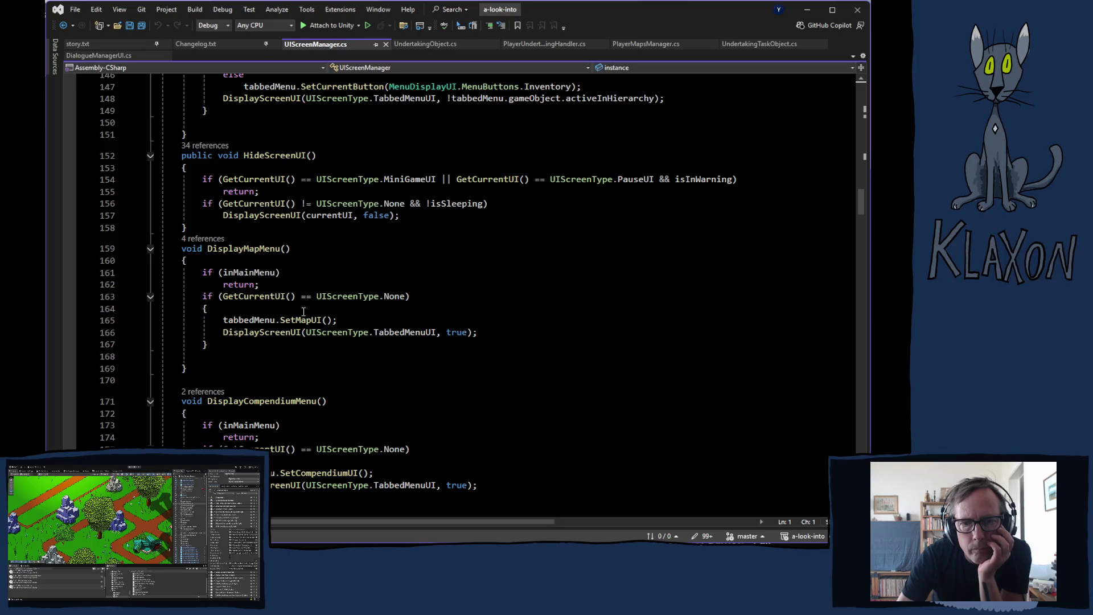
mouse_move(310, 319)
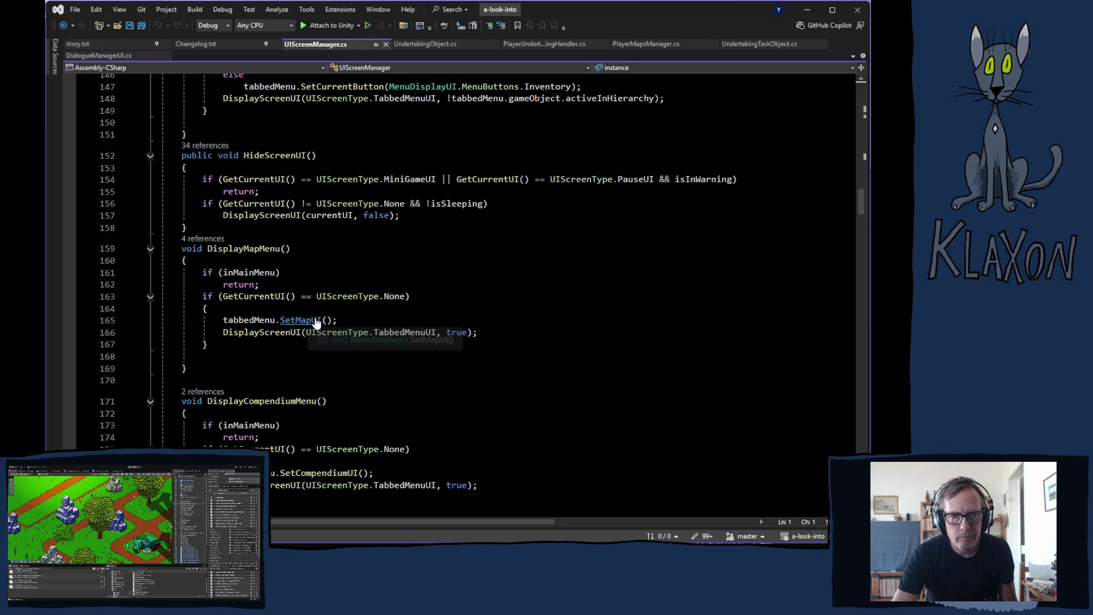
Inspect SetMapUI in MenuDisplayUI.cs and its 2 references, then switch to Chrome.
ctrl+click(313, 320)
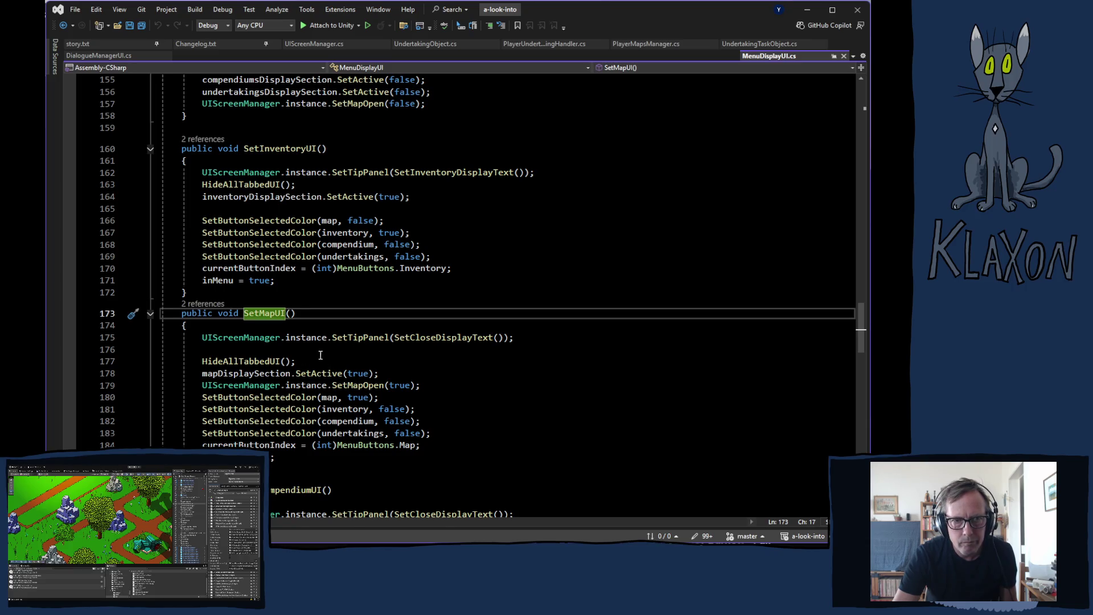
click(203, 305)
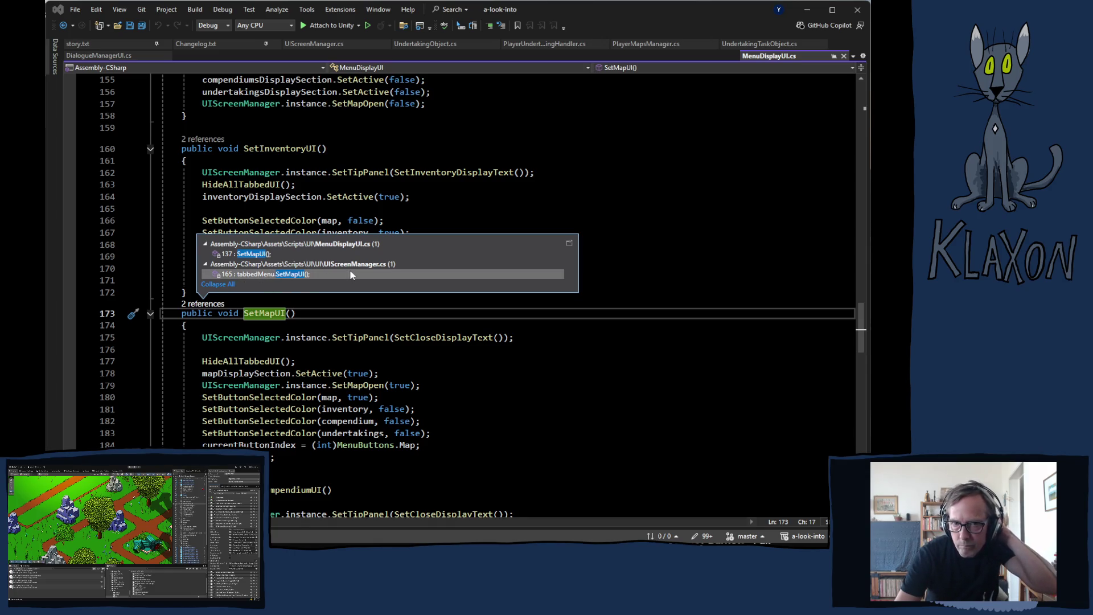
mouse_move(350, 274)
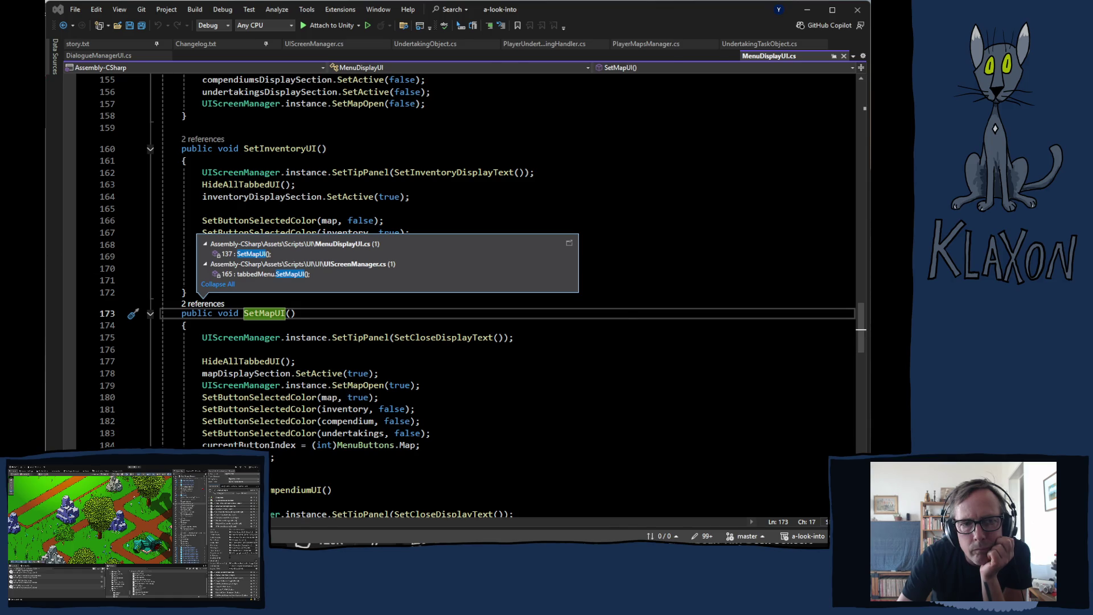
key(alt+Tab)
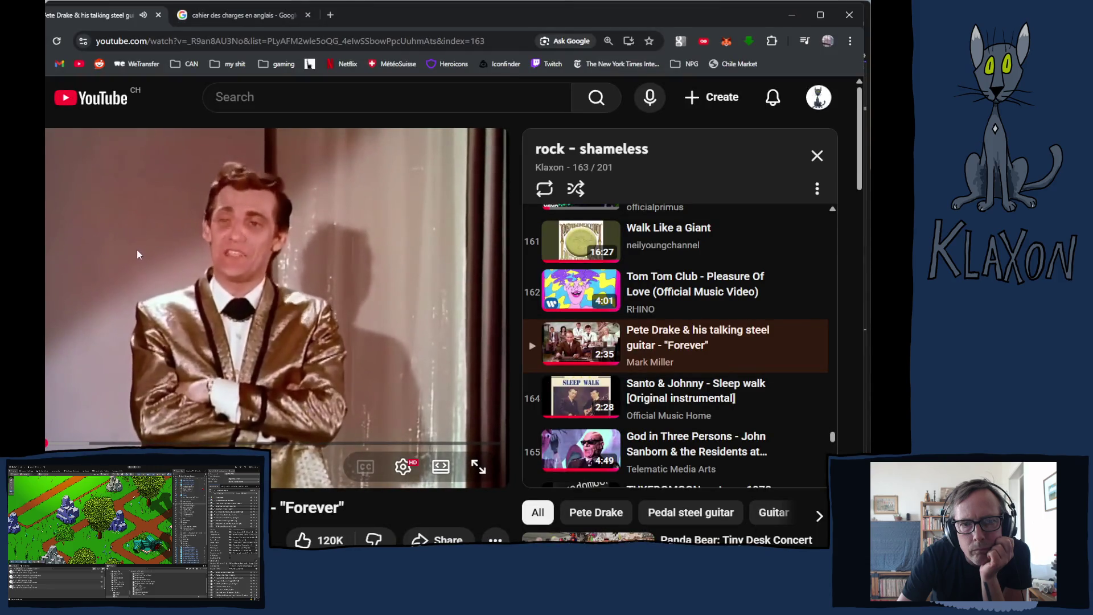
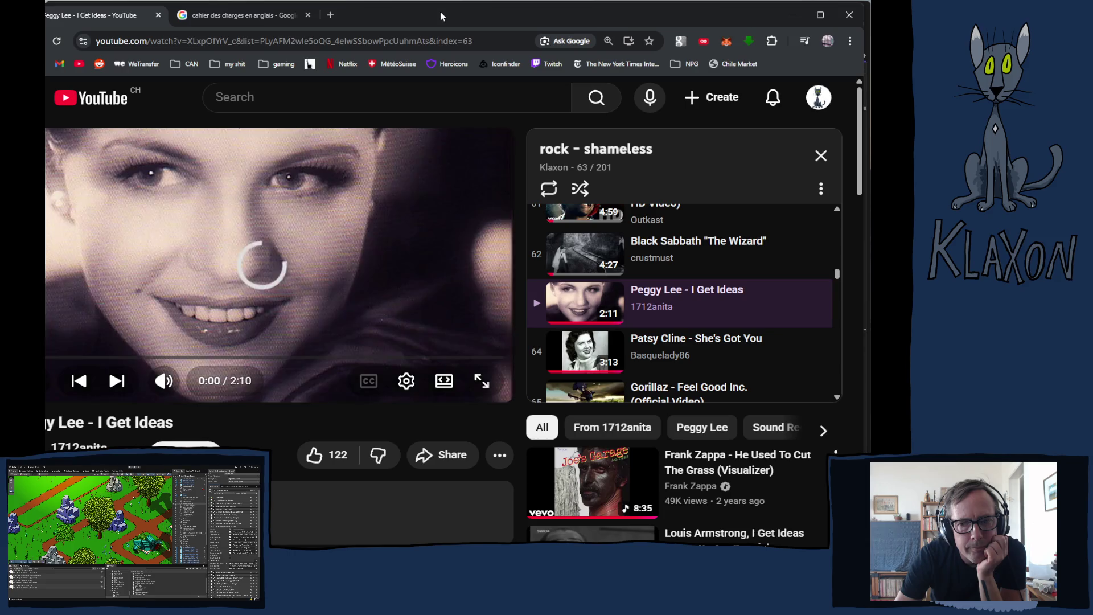
Close the extra search tab beside the Peggy Lee video and switch back toward the Unity window.
right_click(355, 172)
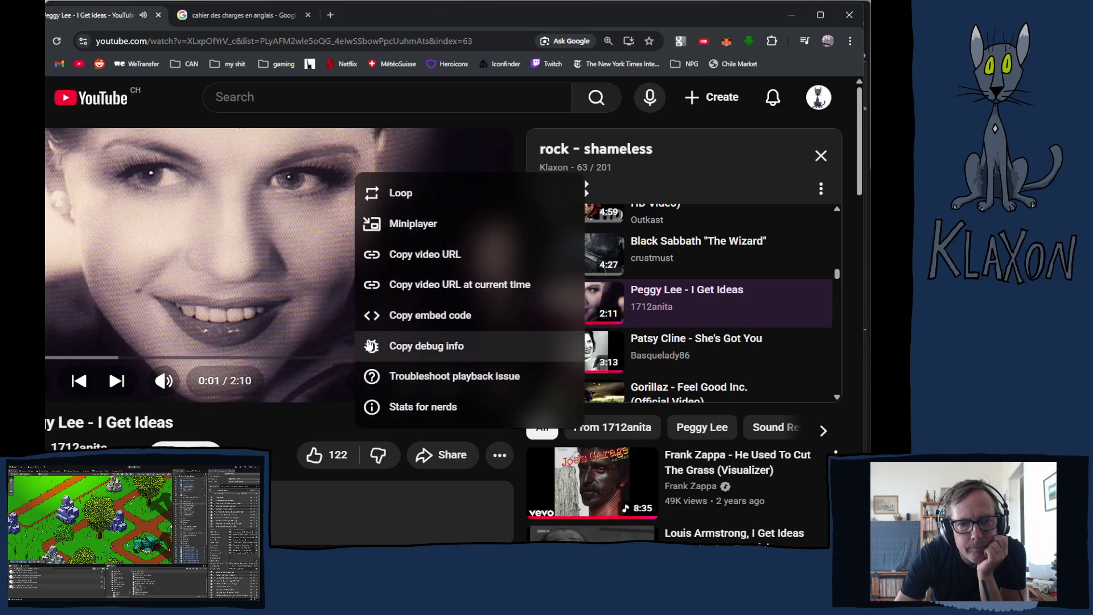
click(271, 109)
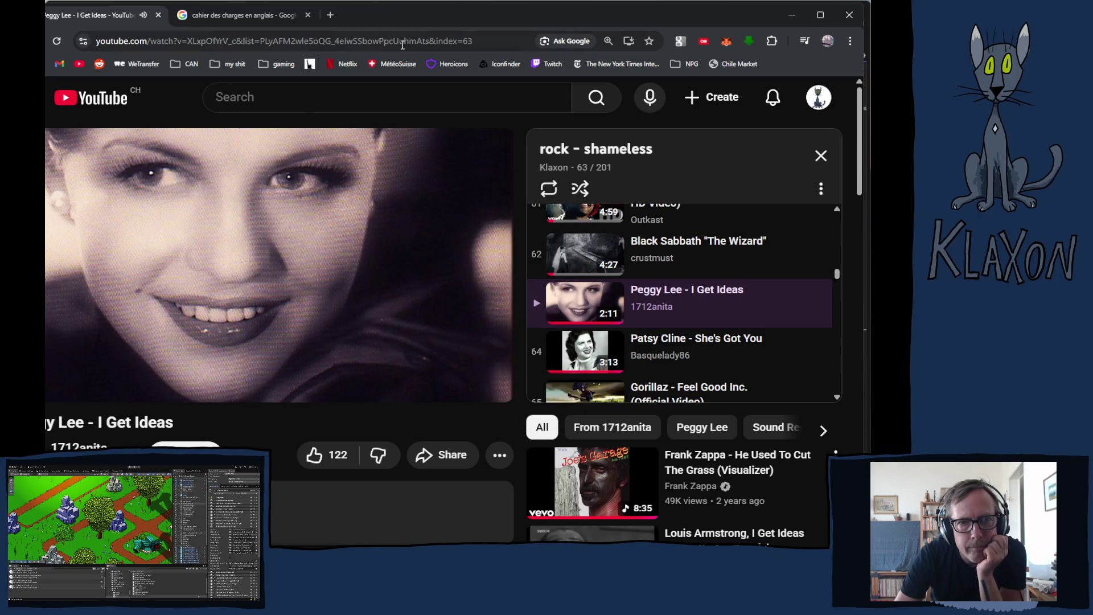
click(307, 15)
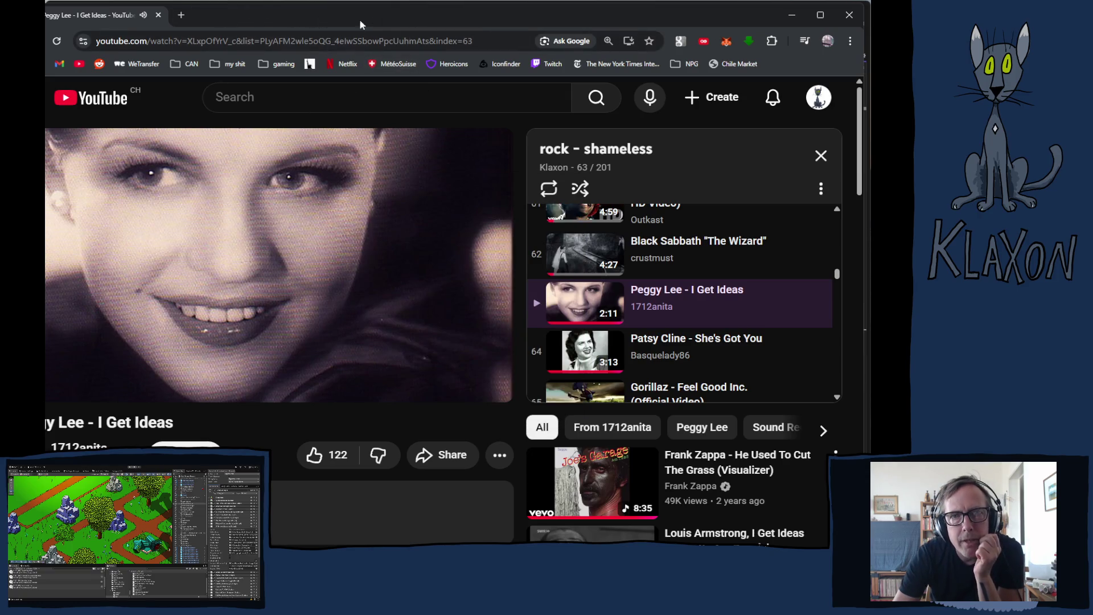
key(alt+Tab)
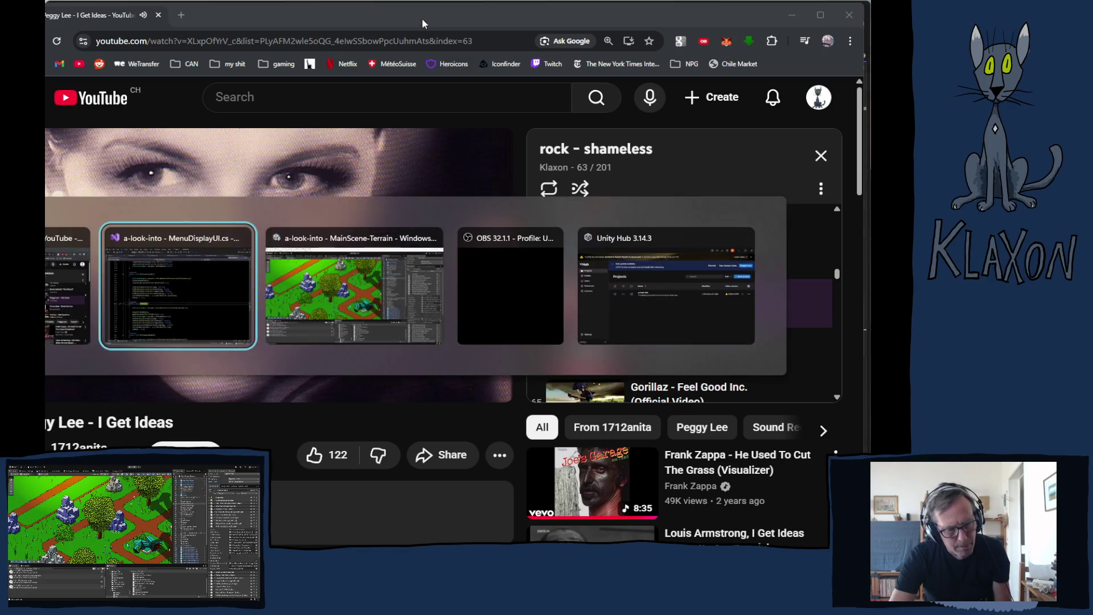
key(alt+Tab)
key(alt+Tab)
key(alt+Tab)
key(alt+Tab)
key(alt+Tab)
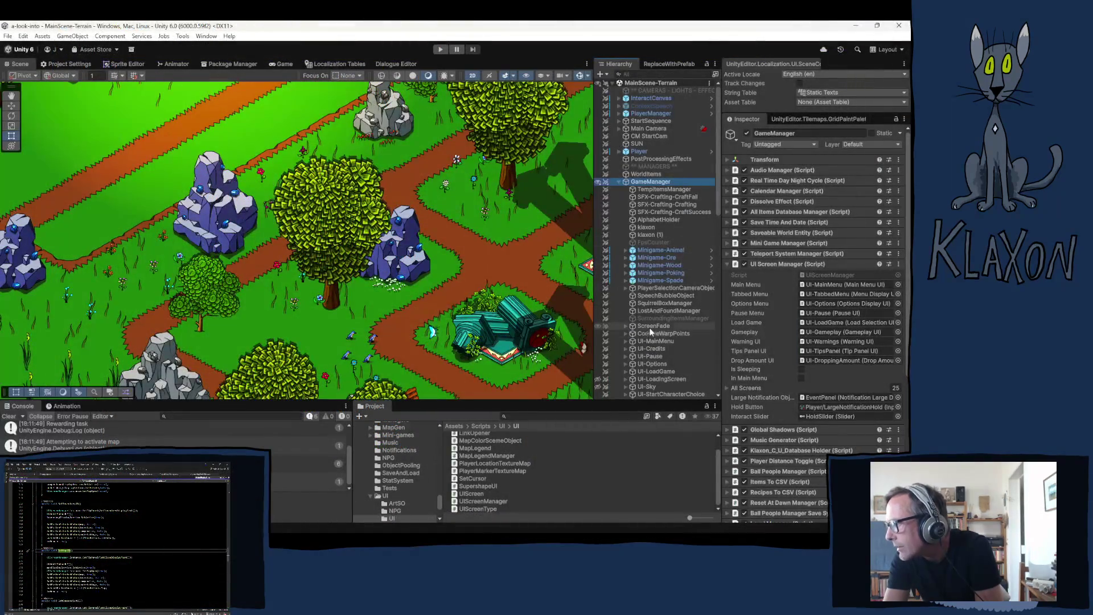
Expand UI-TabbedMenu, select UI-Map, and open its Generate Map Fog script in Visual Studio.
scroll(677, 347, down, 2)
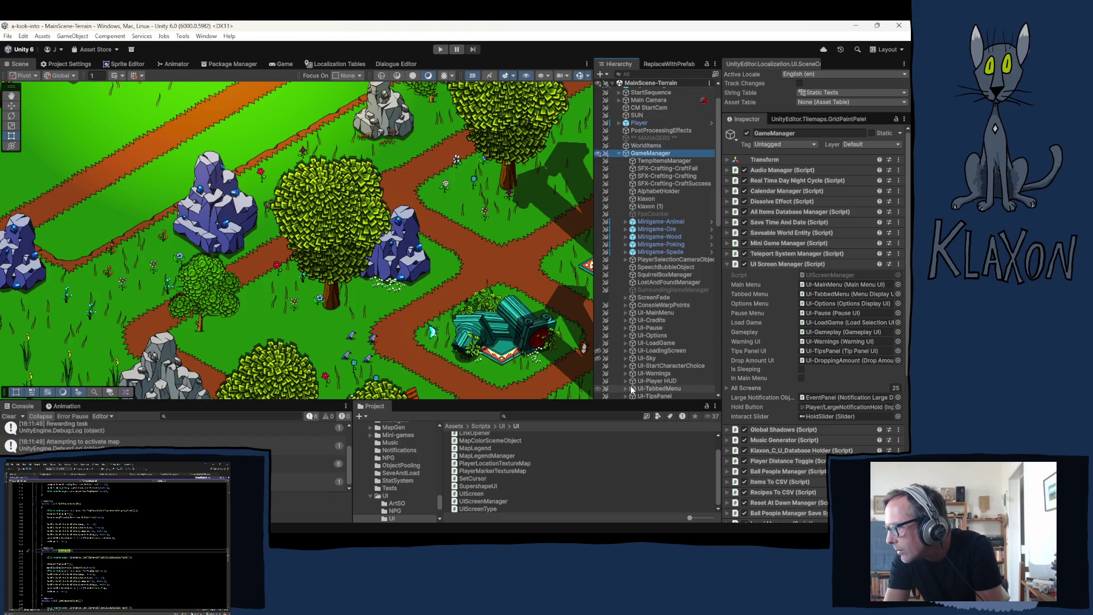
scroll(631, 388, down, 2)
click(626, 360)
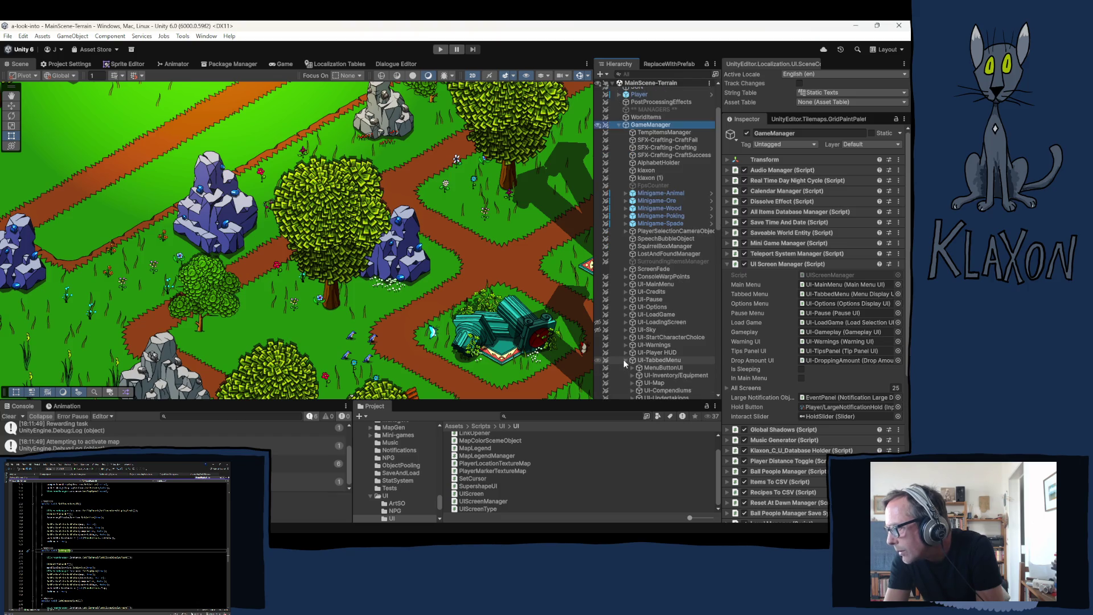
scroll(630, 364, down, 2)
click(655, 356)
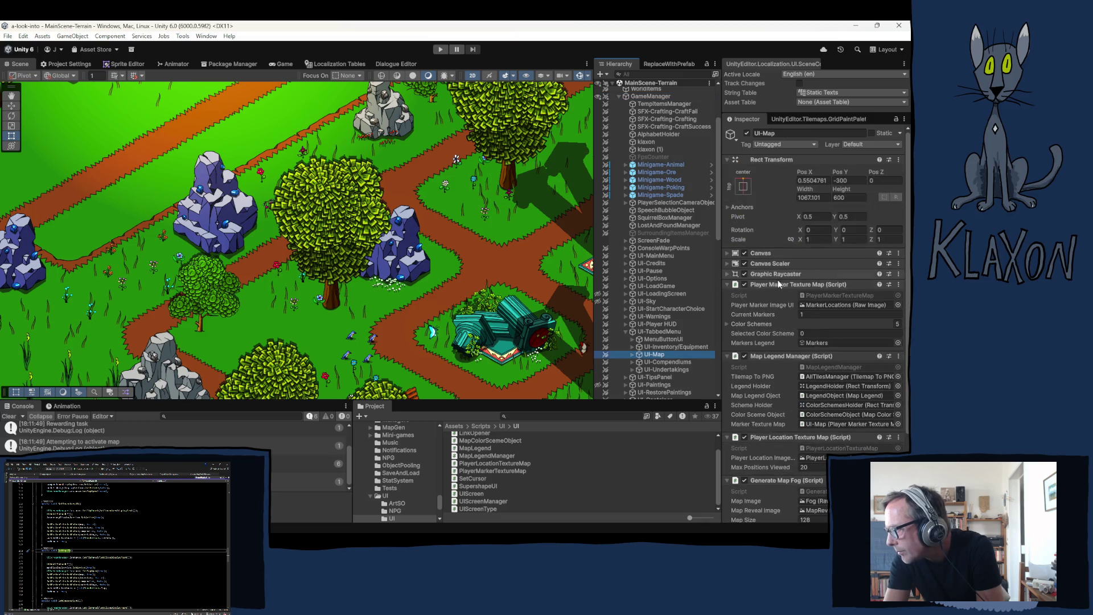
scroll(769, 380, down, 3)
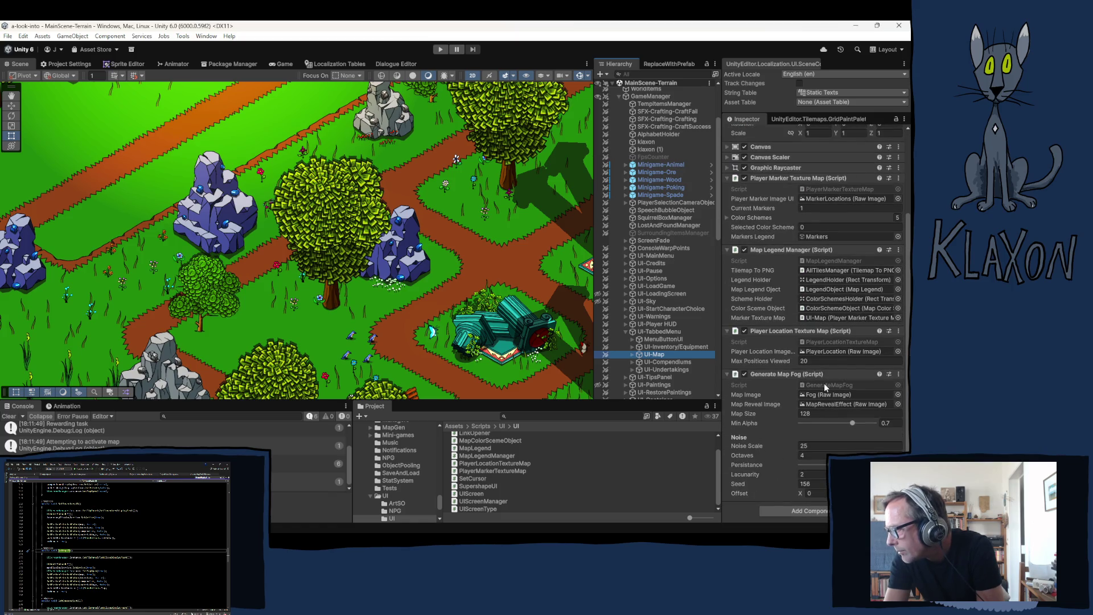
double_click(829, 385)
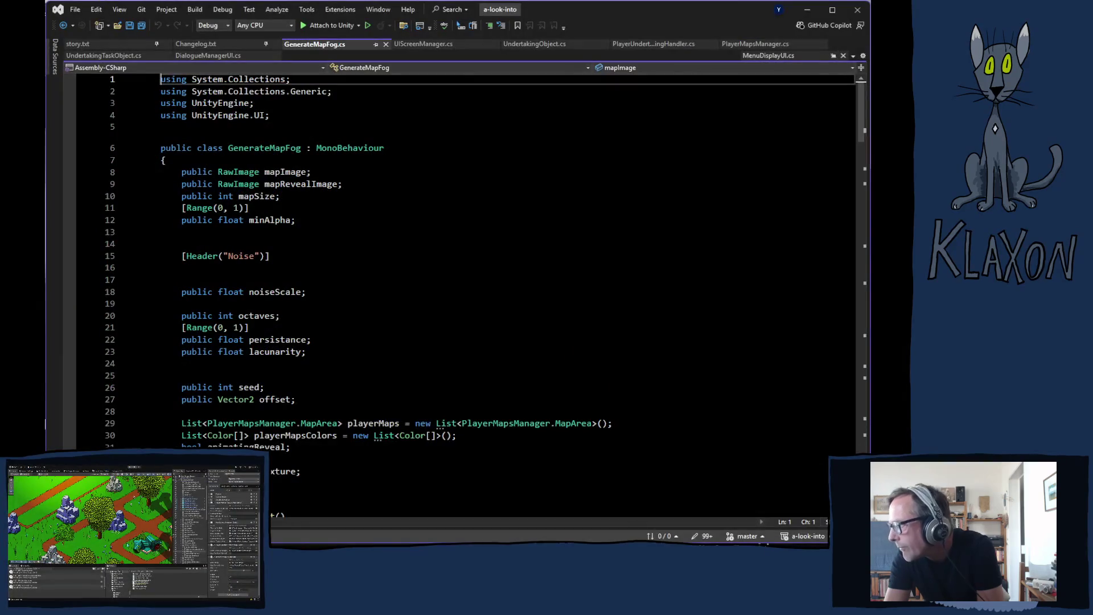
scroll(579, 340, down, 14)
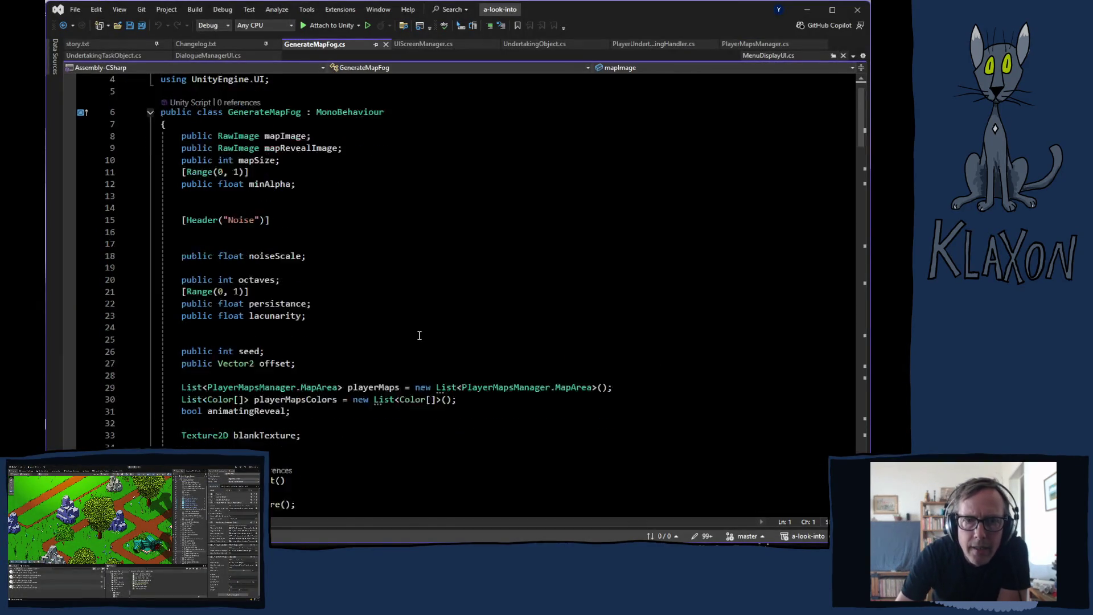
scroll(569, 358, down, 5)
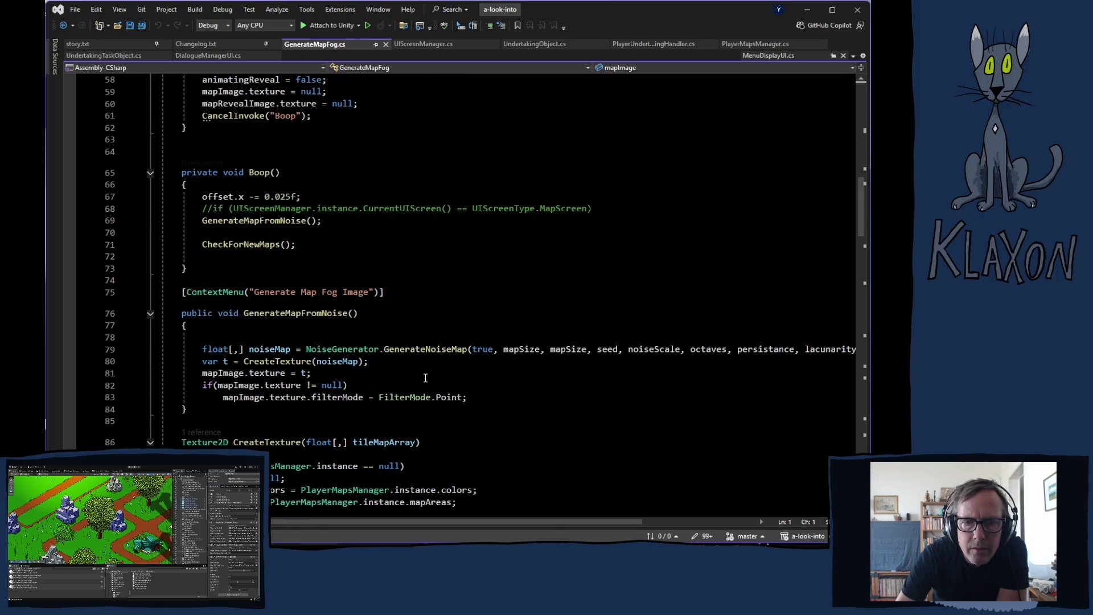
scroll(431, 377, down, 7)
scroll(434, 374, down, 10)
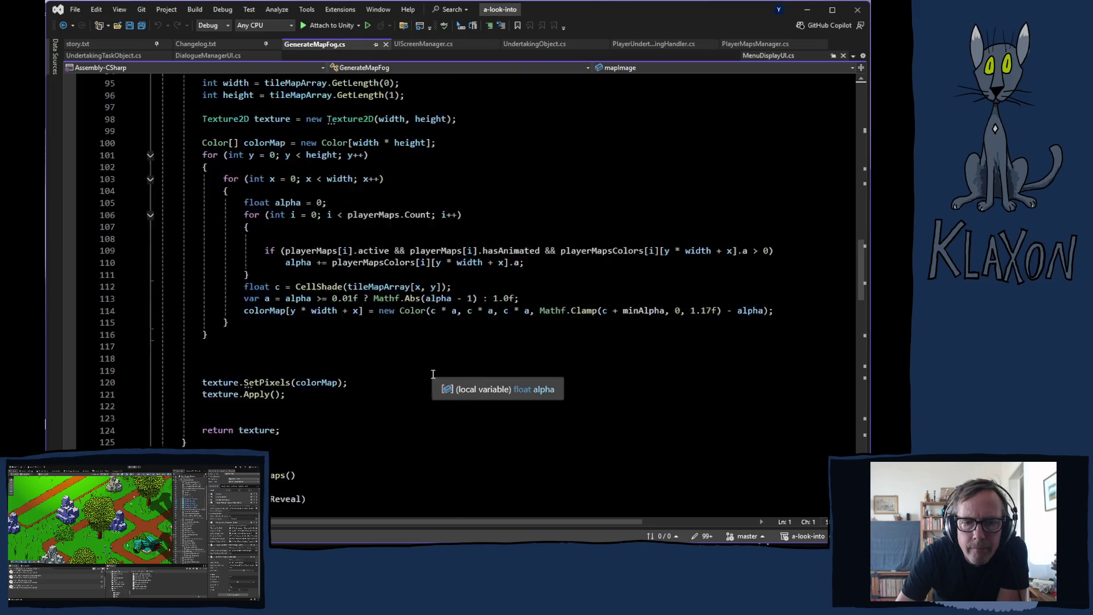
scroll(433, 374, down, 3)
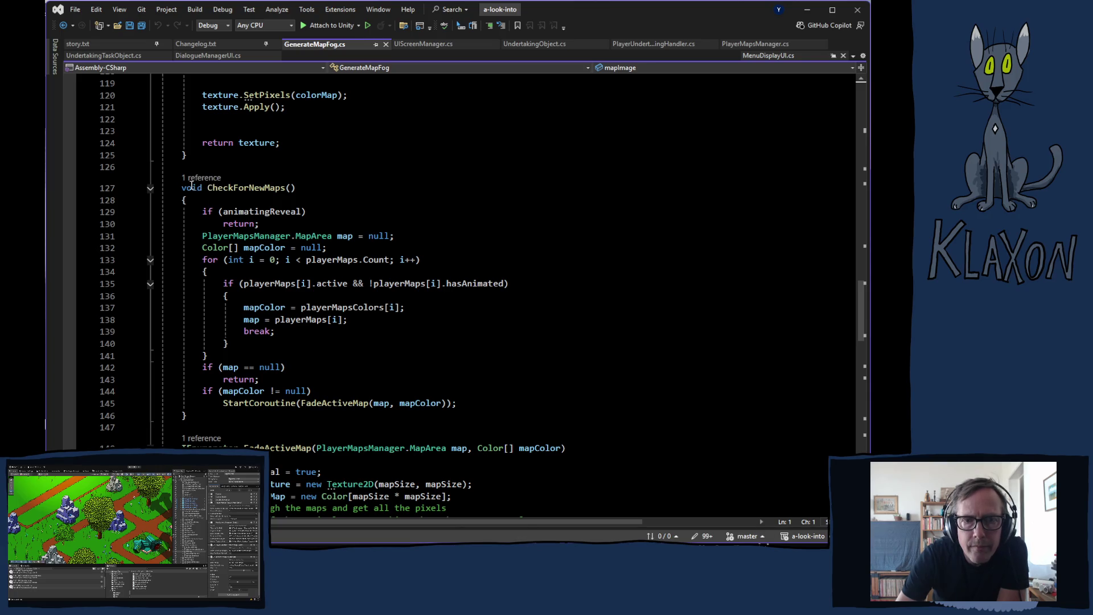
click(190, 179)
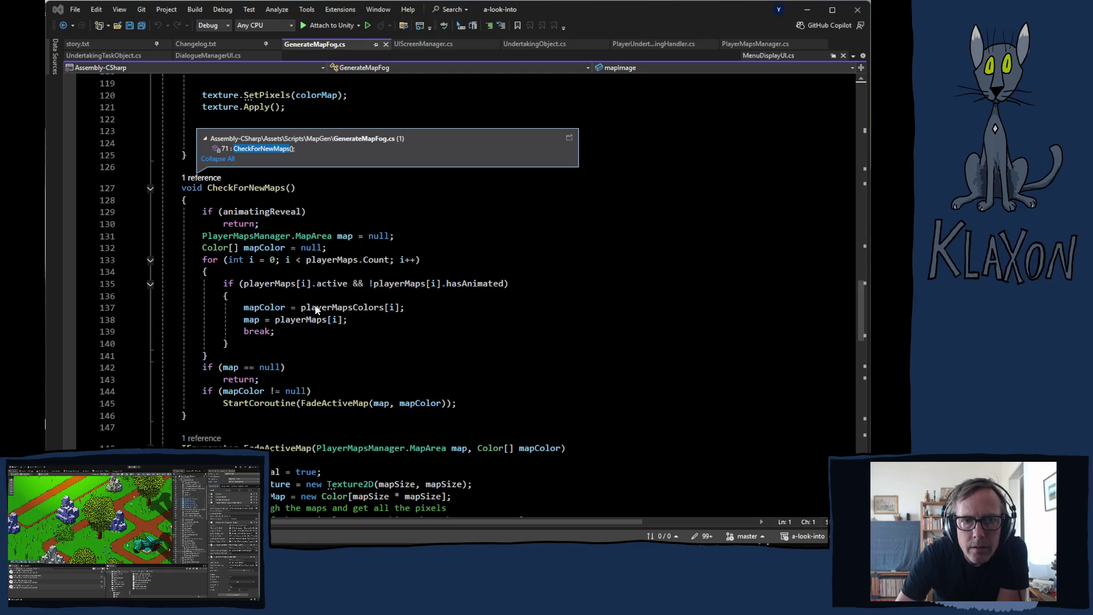
click(320, 349)
scroll(316, 350, up, 20)
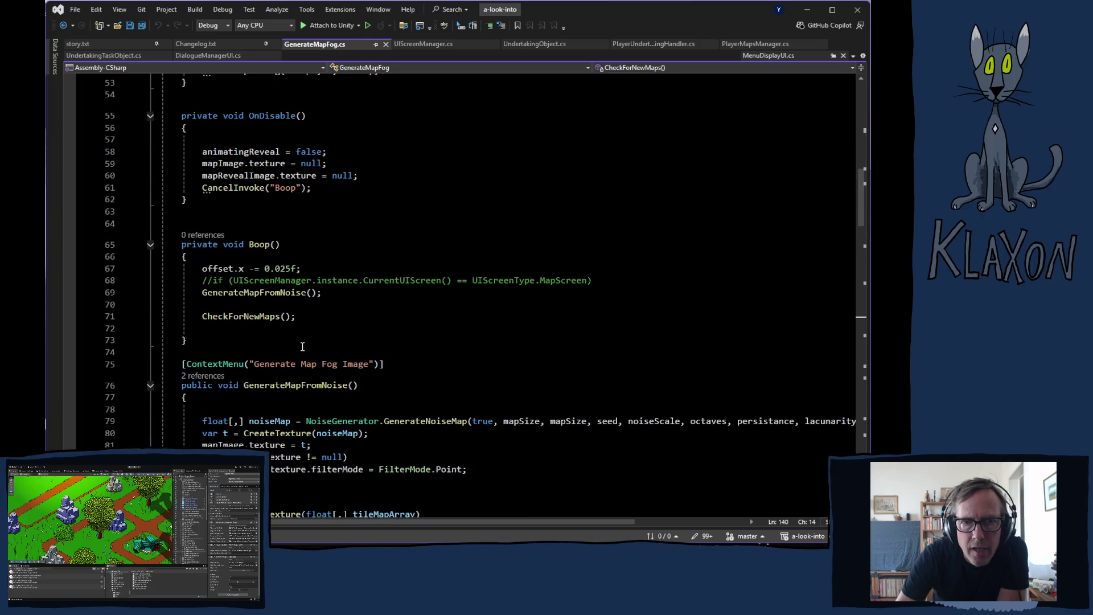
scroll(302, 347, up, 3)
scroll(303, 347, down, 5)
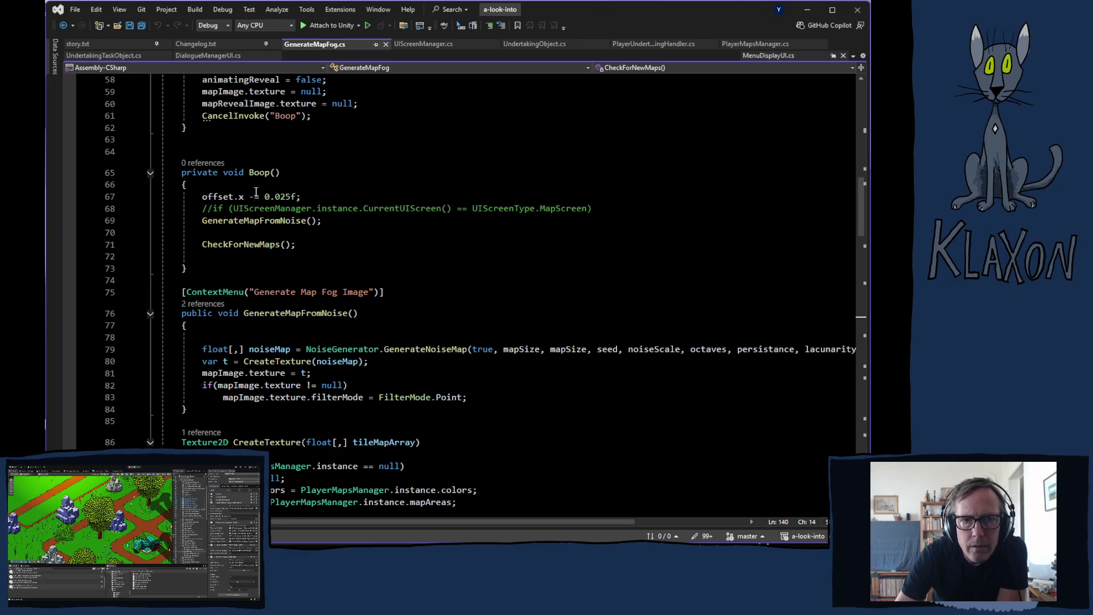
scroll(290, 262, down, 18)
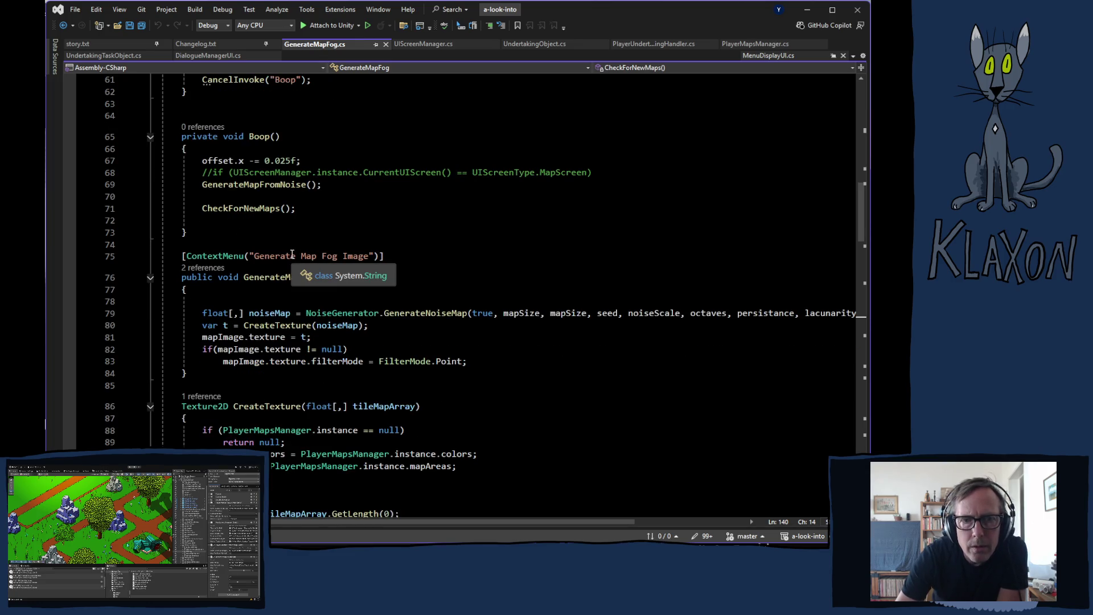
scroll(290, 269, down, 9)
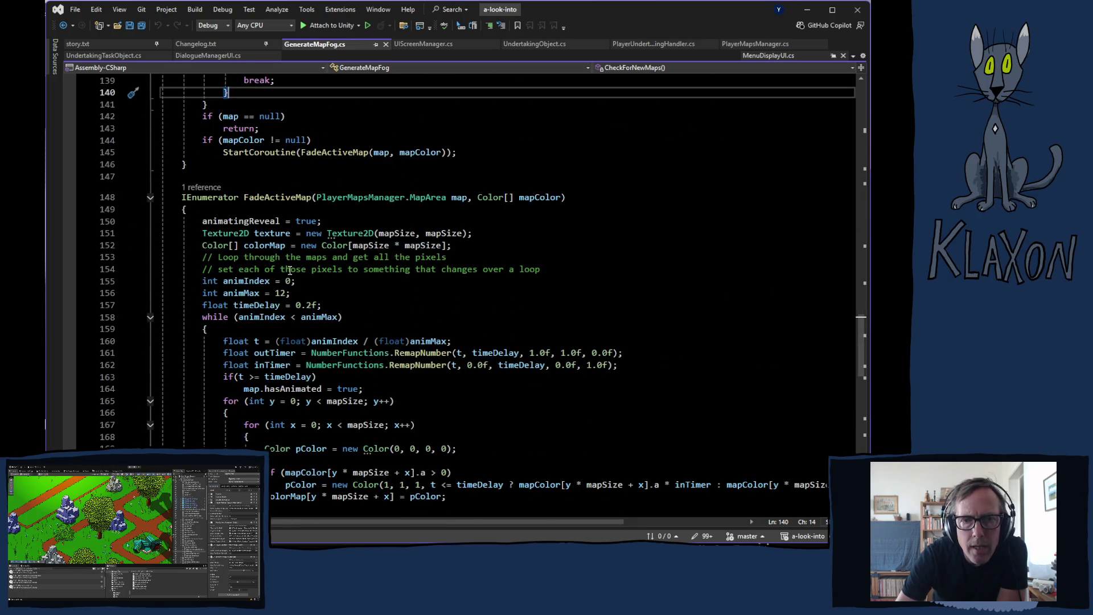
scroll(290, 270, down, 6)
scroll(290, 270, up, 5)
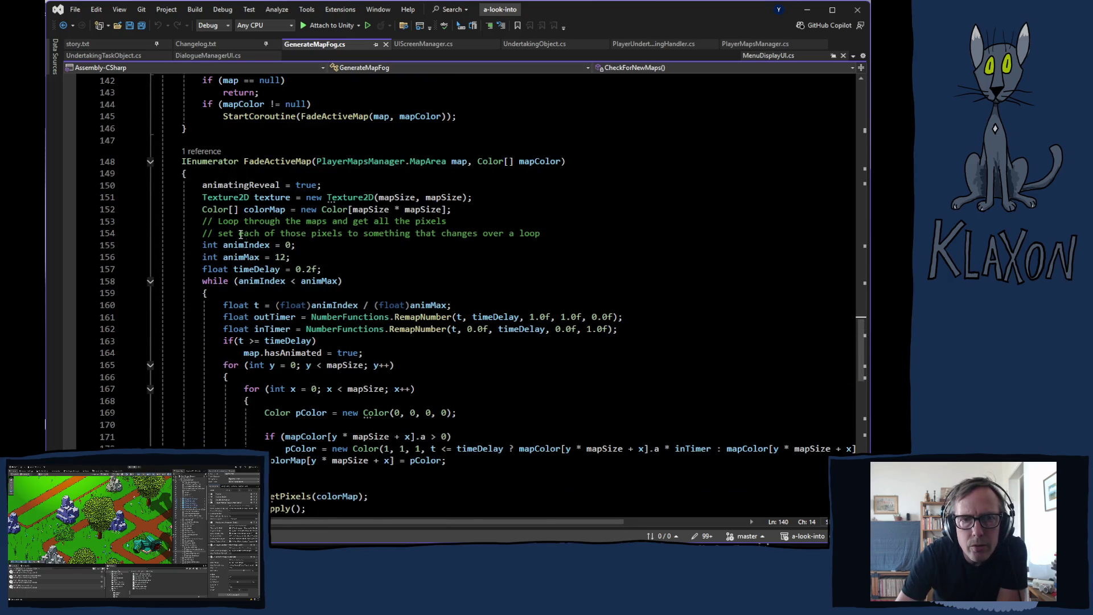
scroll(240, 234, up, 3)
scroll(300, 245, up, 4)
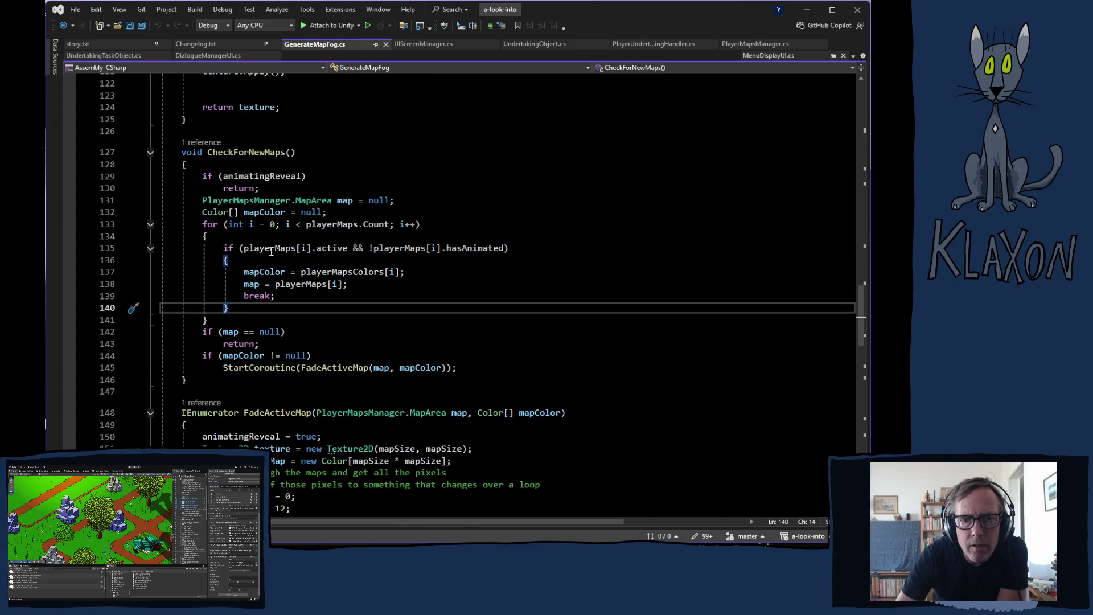
scroll(280, 256, up, 9)
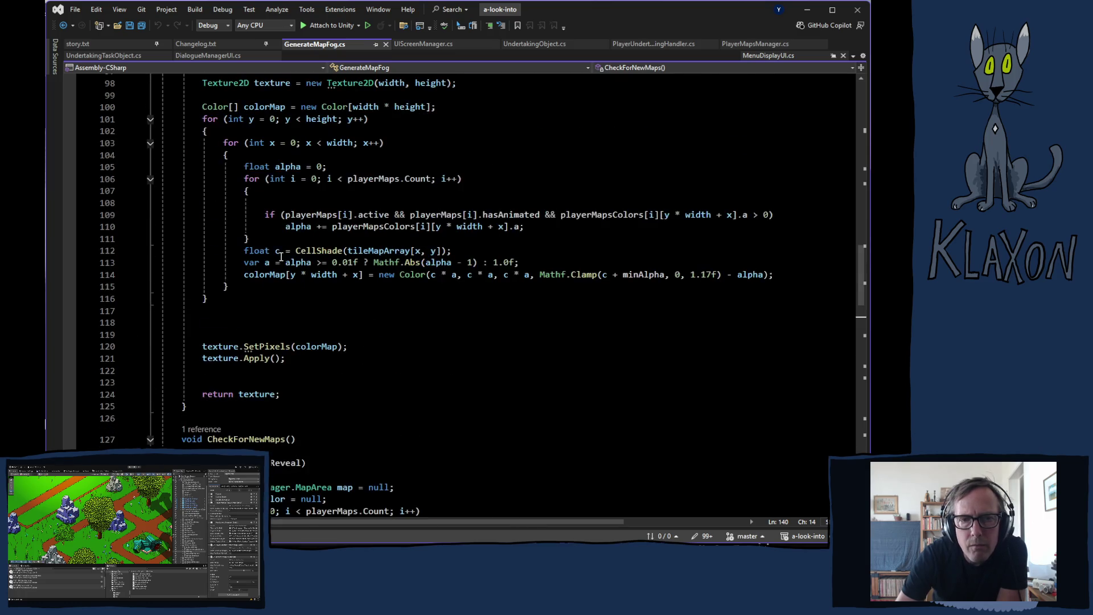
scroll(300, 263, up, 7)
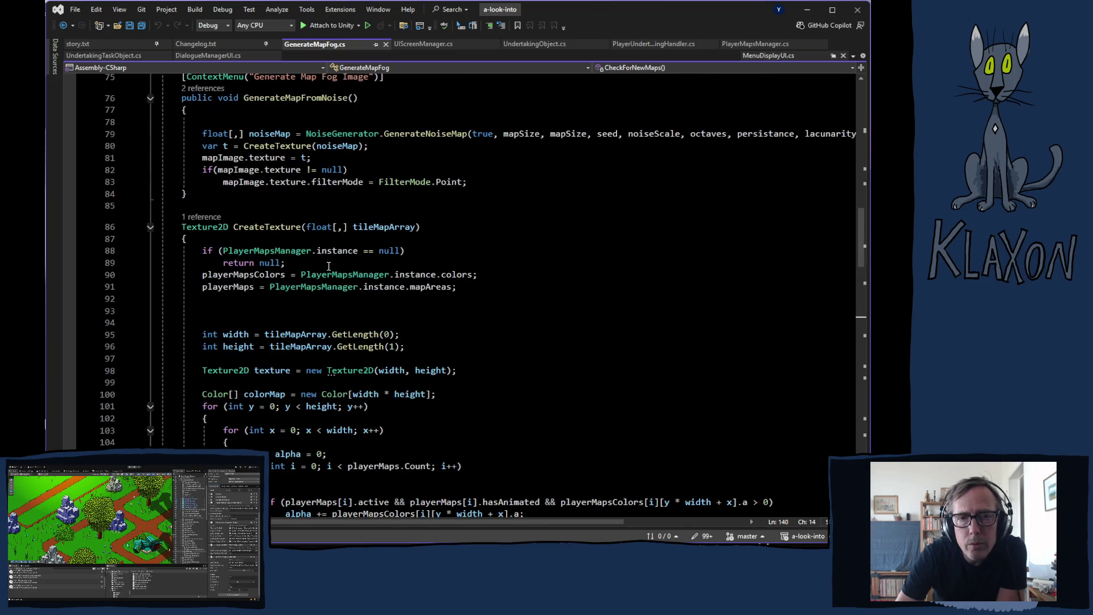
scroll(361, 263, up, 7)
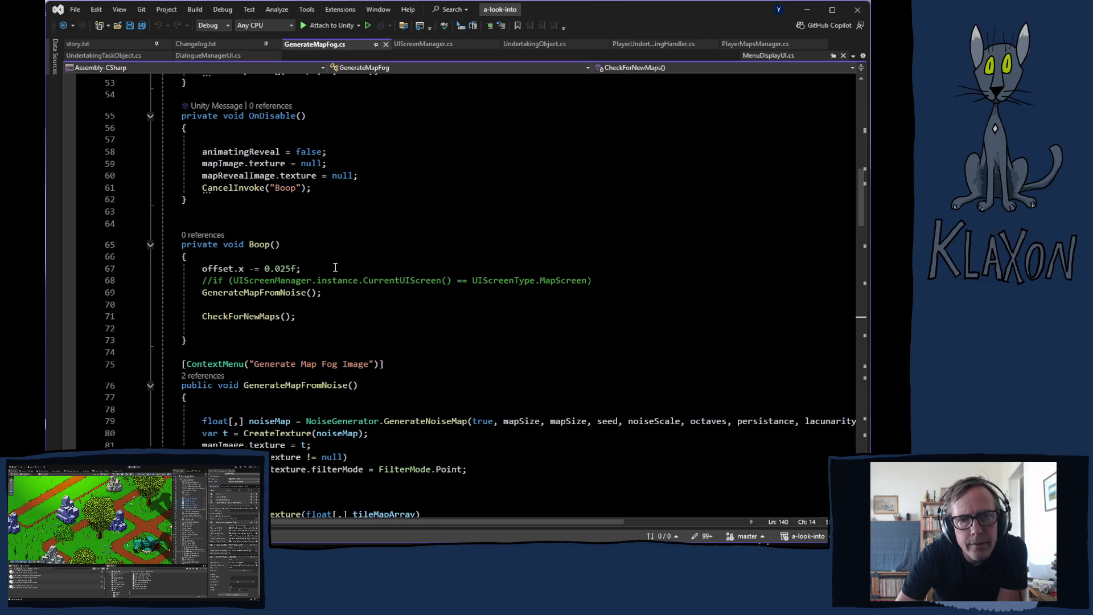
scroll(335, 268, up, 2)
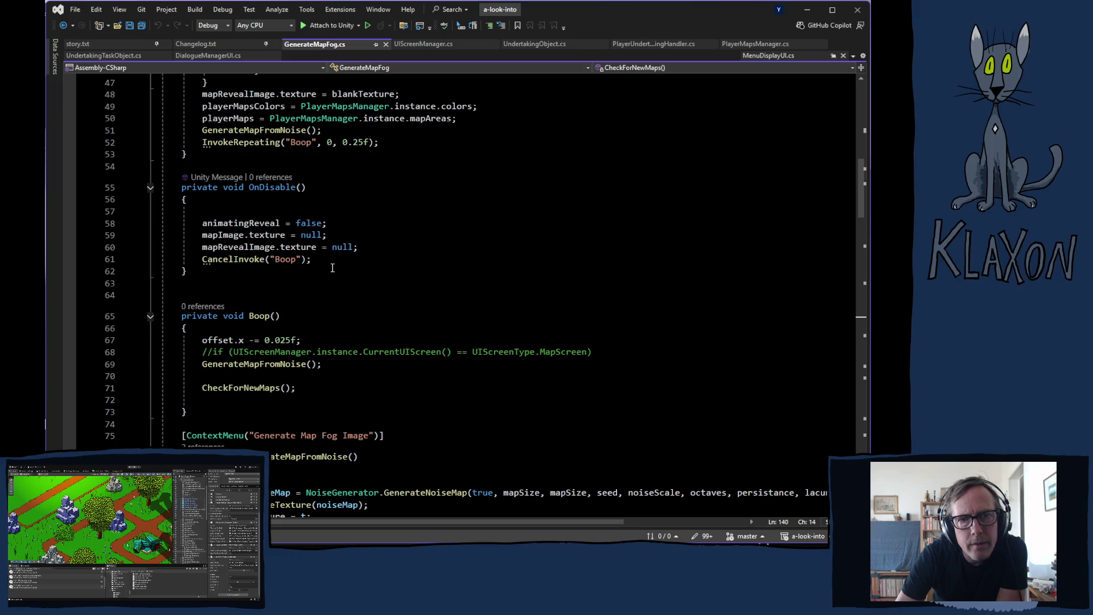
scroll(334, 268, up, 1)
scroll(333, 268, up, 1)
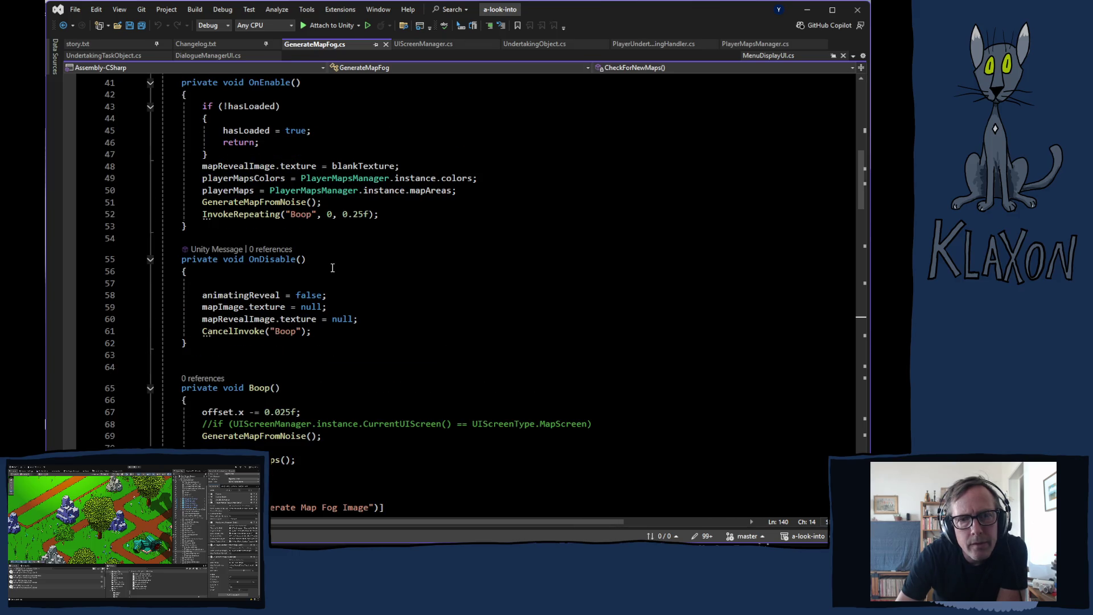
scroll(330, 268, up, 1)
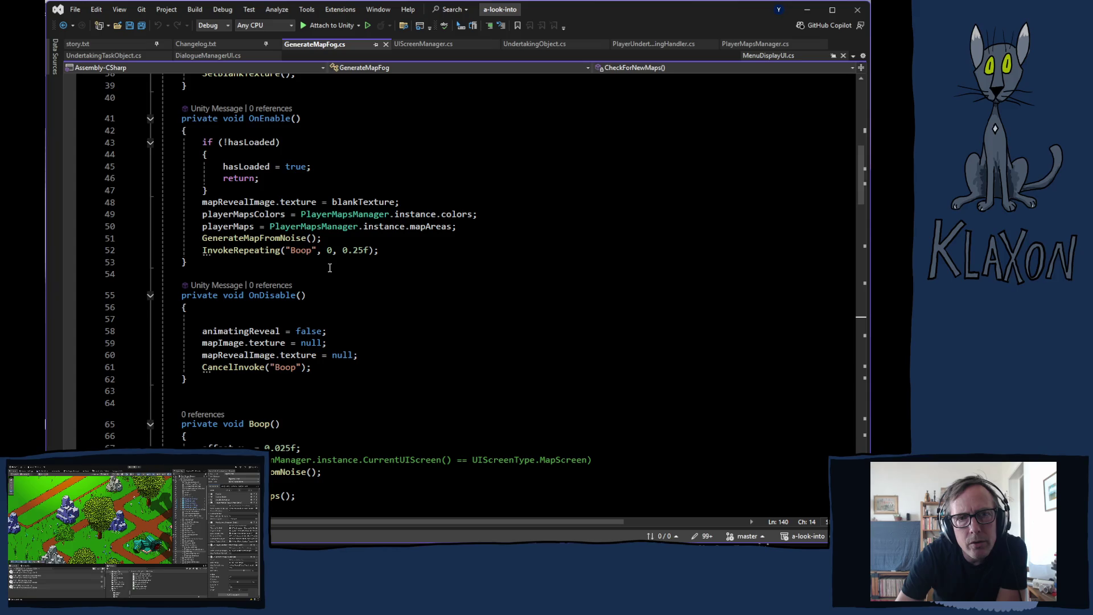
scroll(328, 268, up, 3)
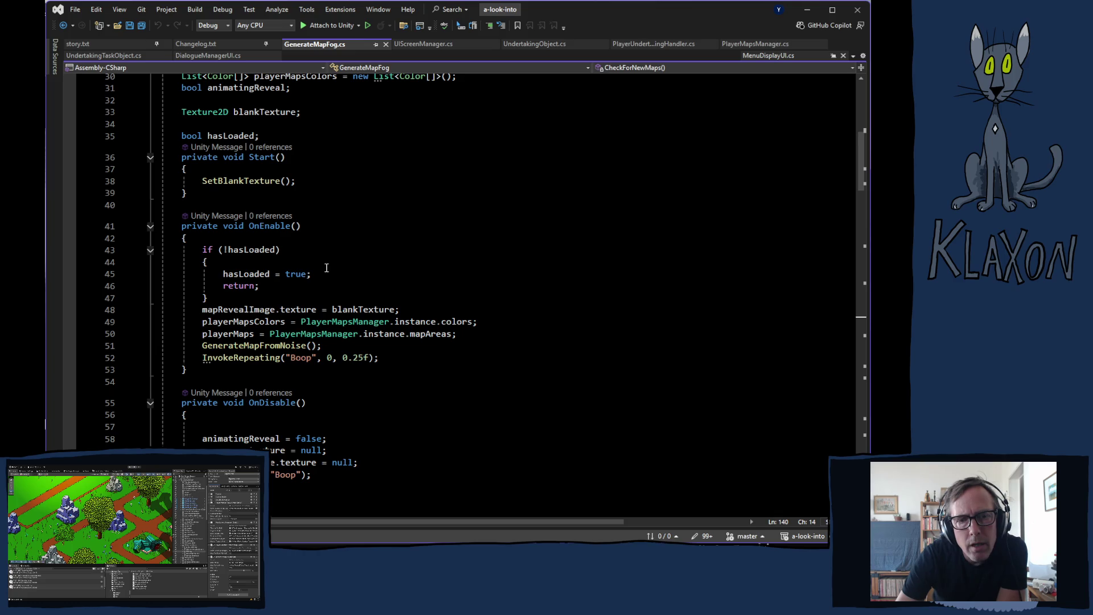
scroll(326, 268, down, 5)
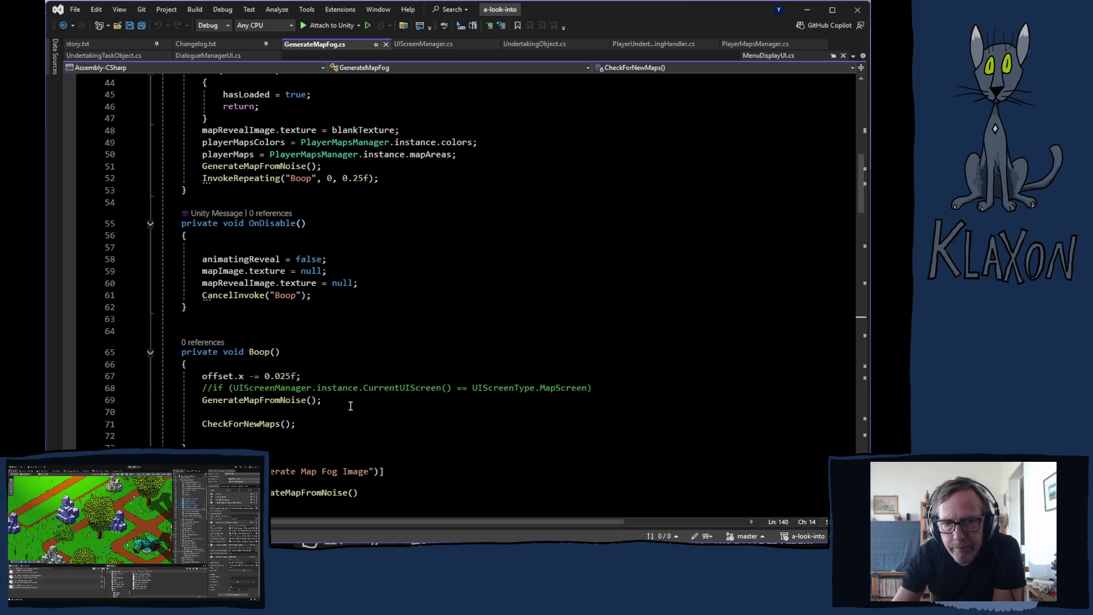
Review GenerateMapFog.cs past OnEnable, OnDisable and Boop, then return to the Unity editor.
scroll(433, 353, up, 8)
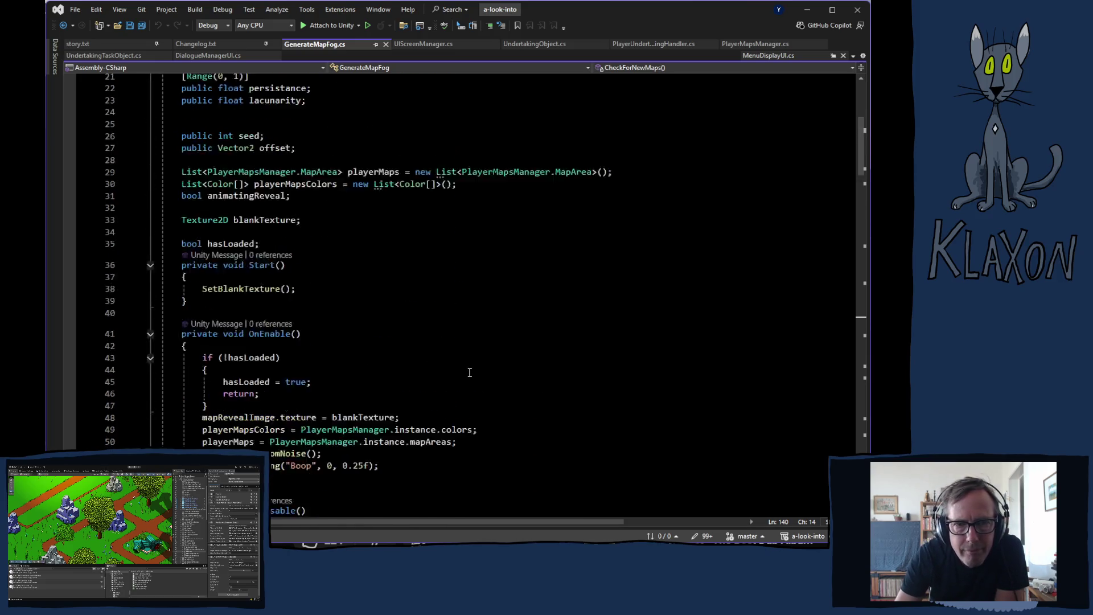
scroll(465, 371, up, 7)
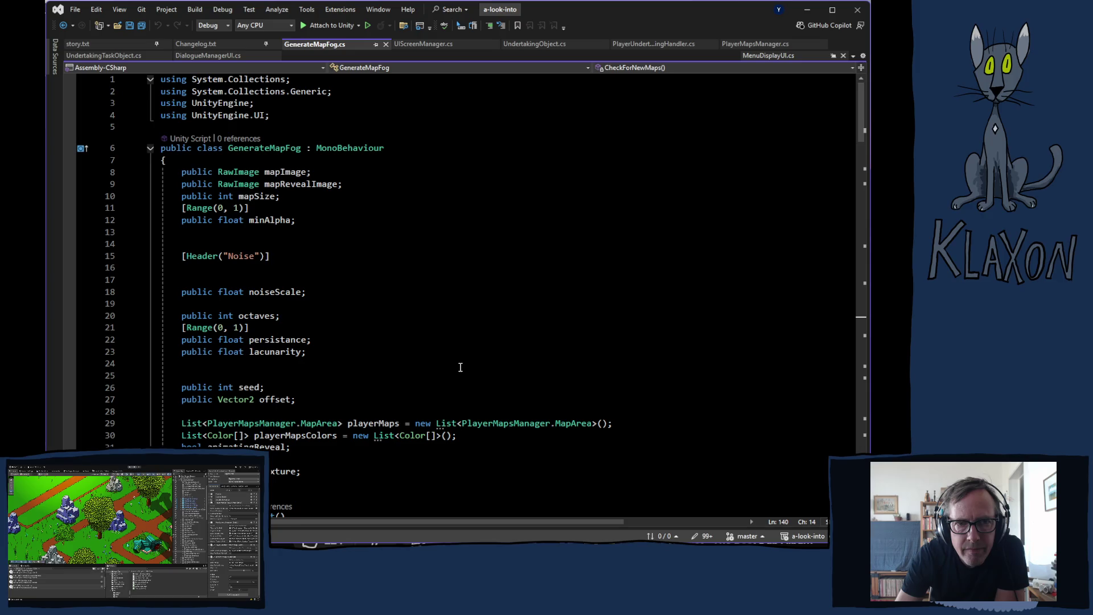
scroll(460, 367, down, 6)
scroll(460, 367, down, 5)
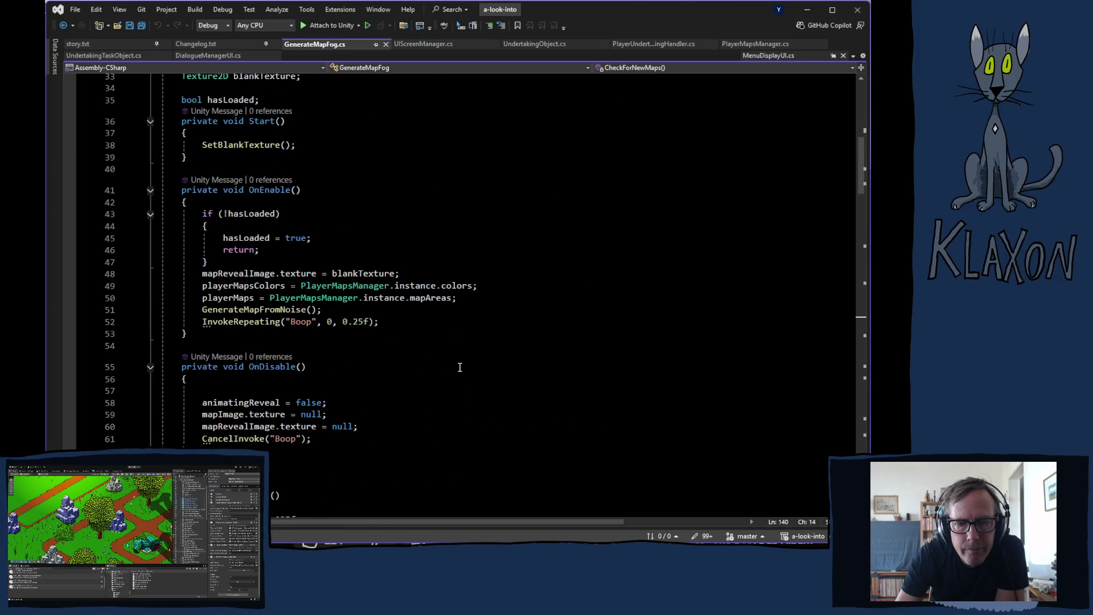
scroll(460, 368, down, 3)
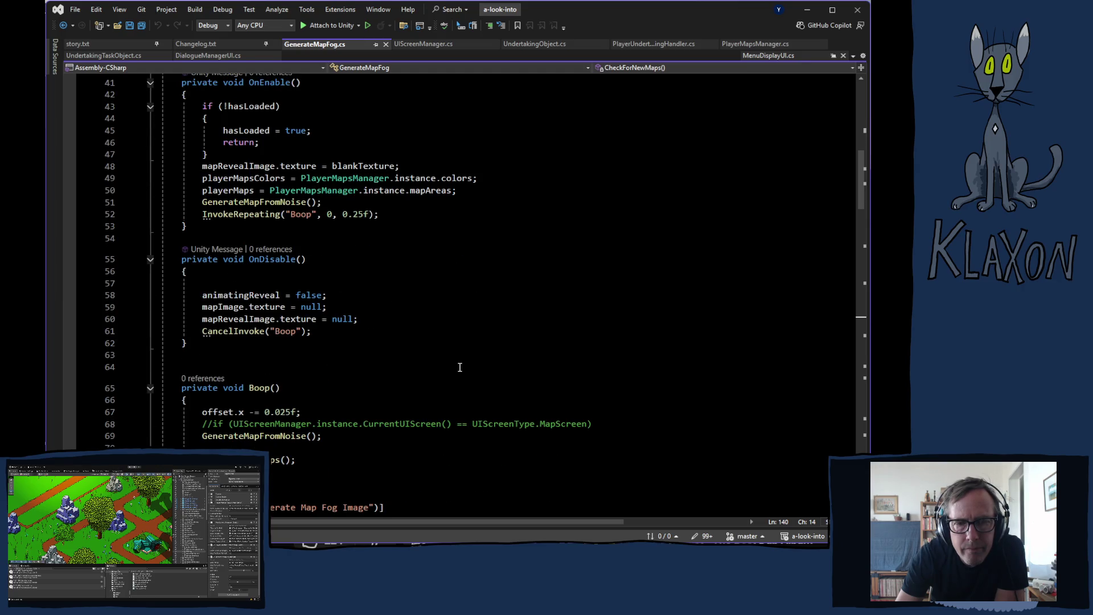
scroll(460, 367, down, 2)
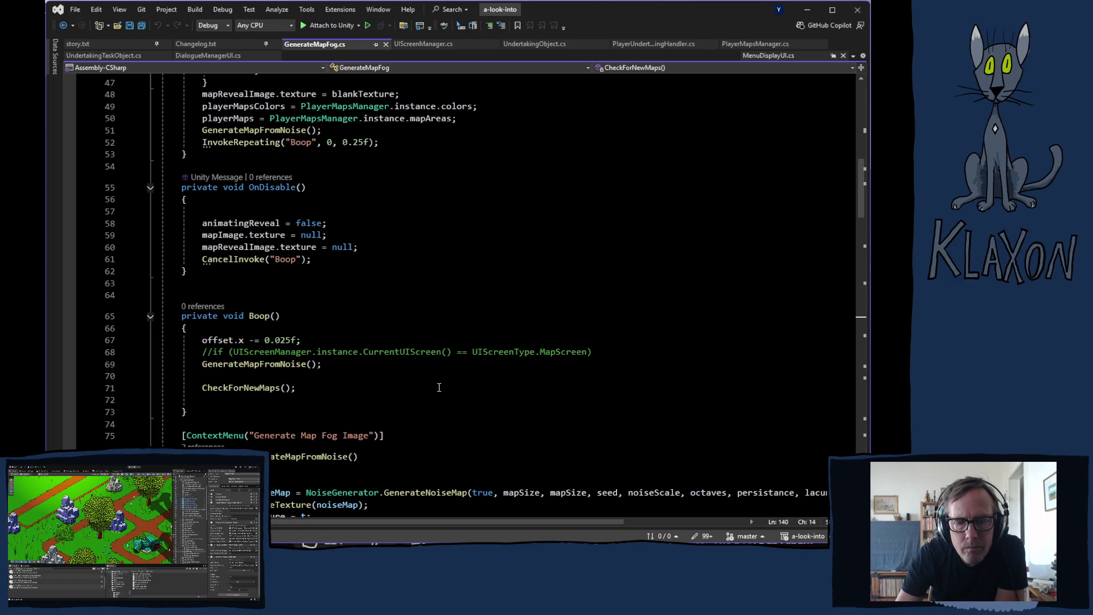
scroll(435, 387, down, 2)
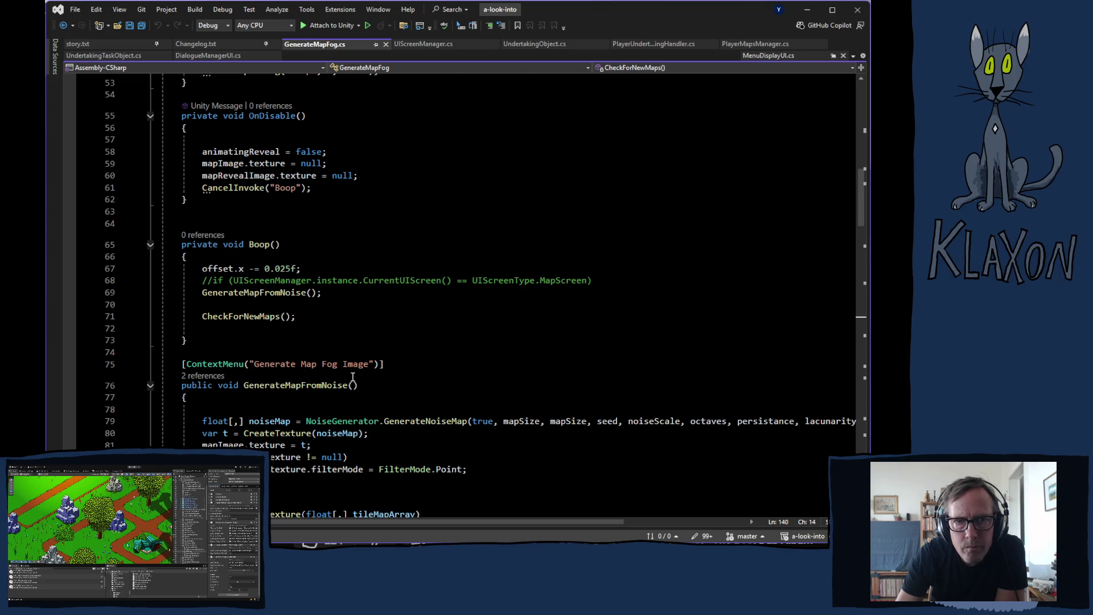
key(alt+Tab)
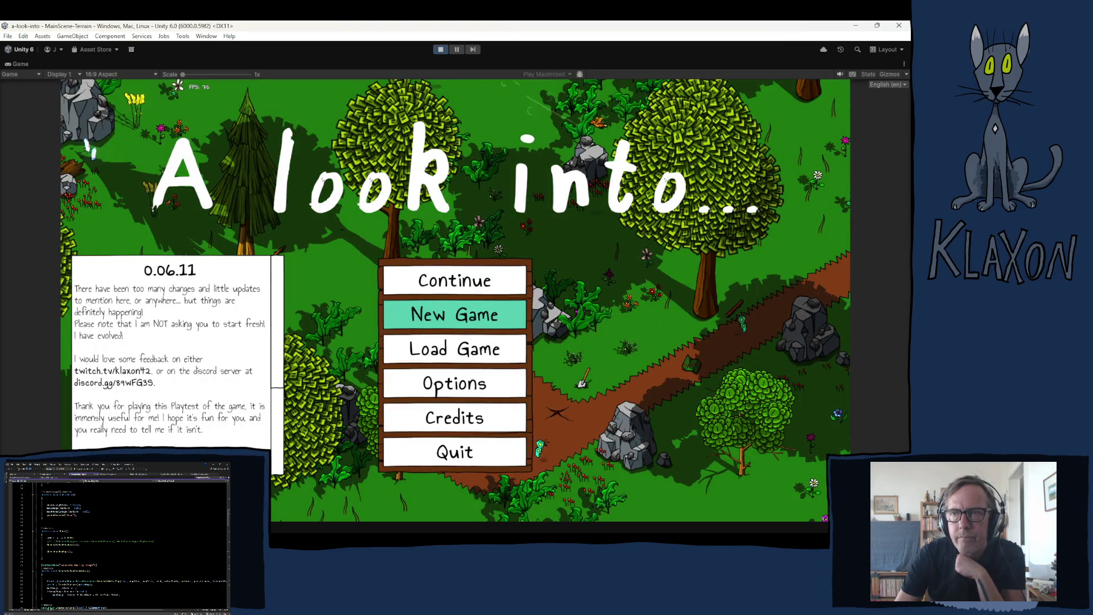
Start a New Game from the title menu and check the in-game map.
key(alt+Tab)
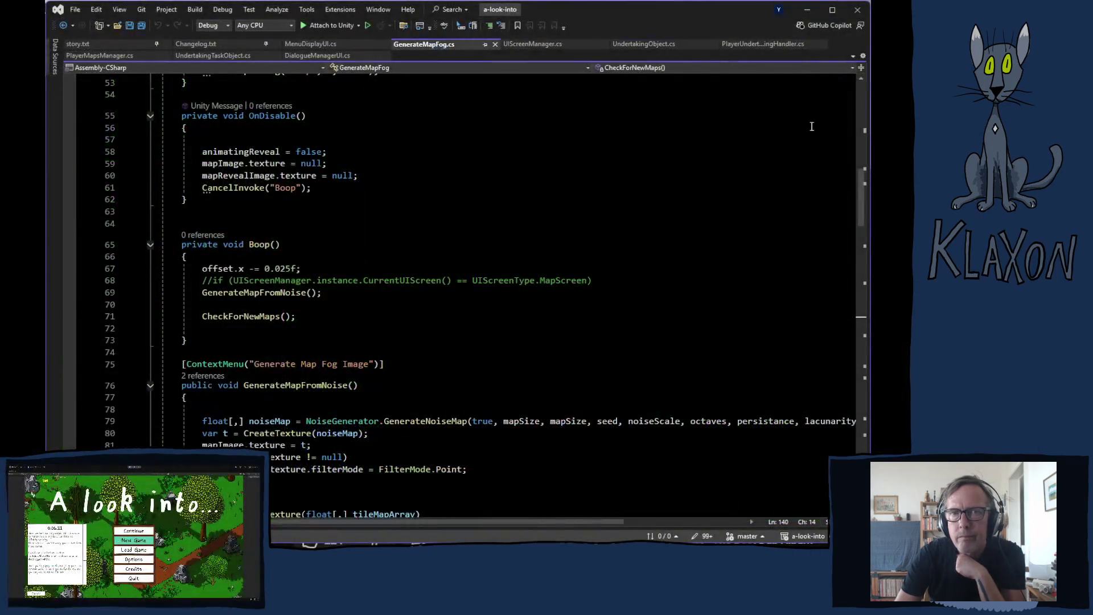
key(alt+Tab)
key(Return)
key(Return)
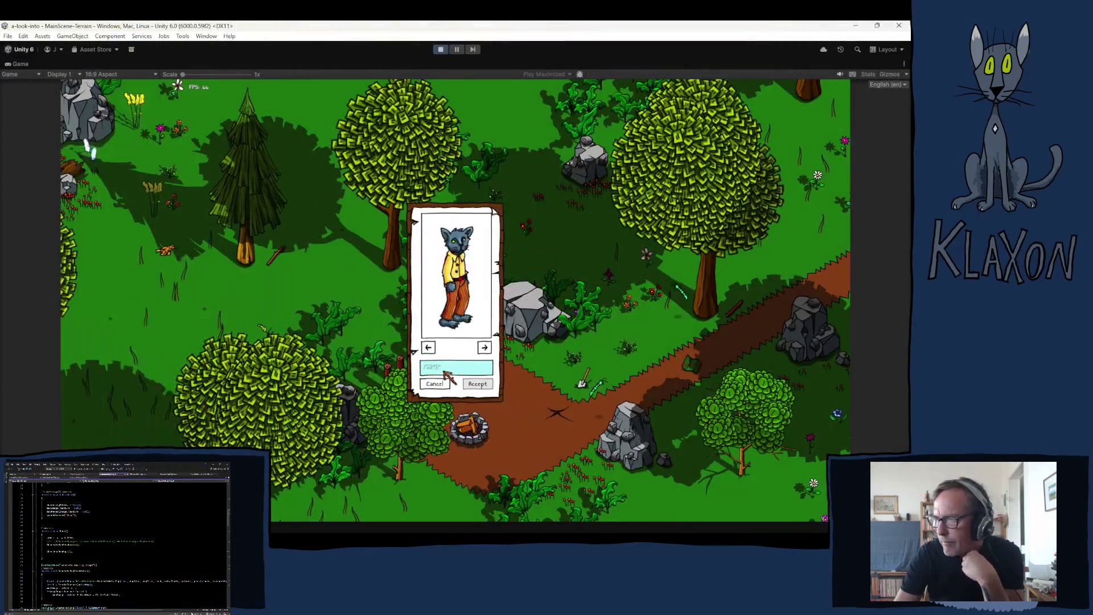
click(477, 384)
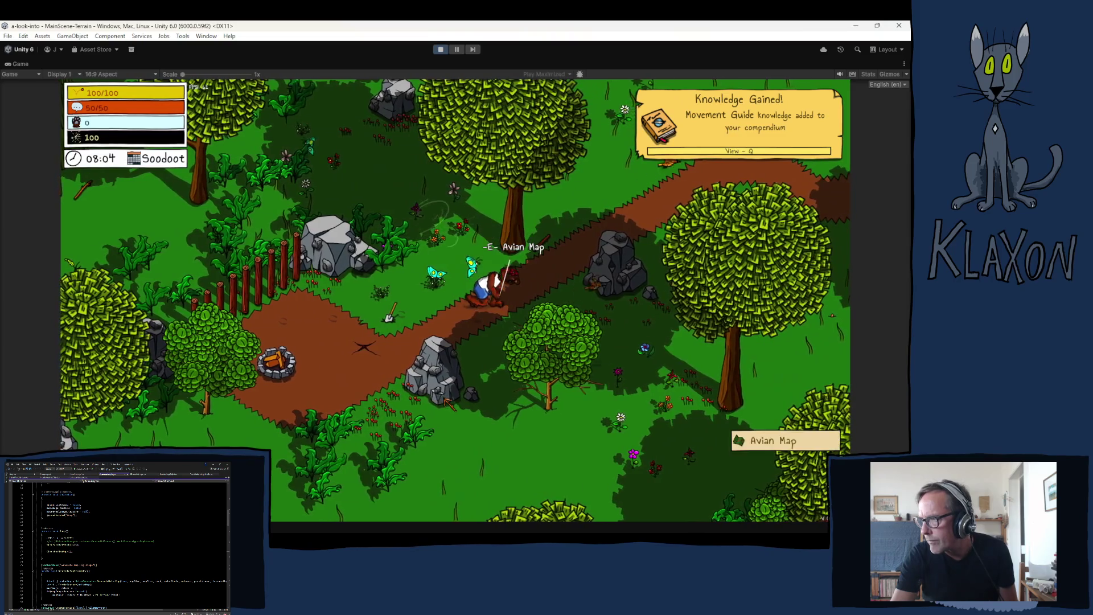
key(Tab)
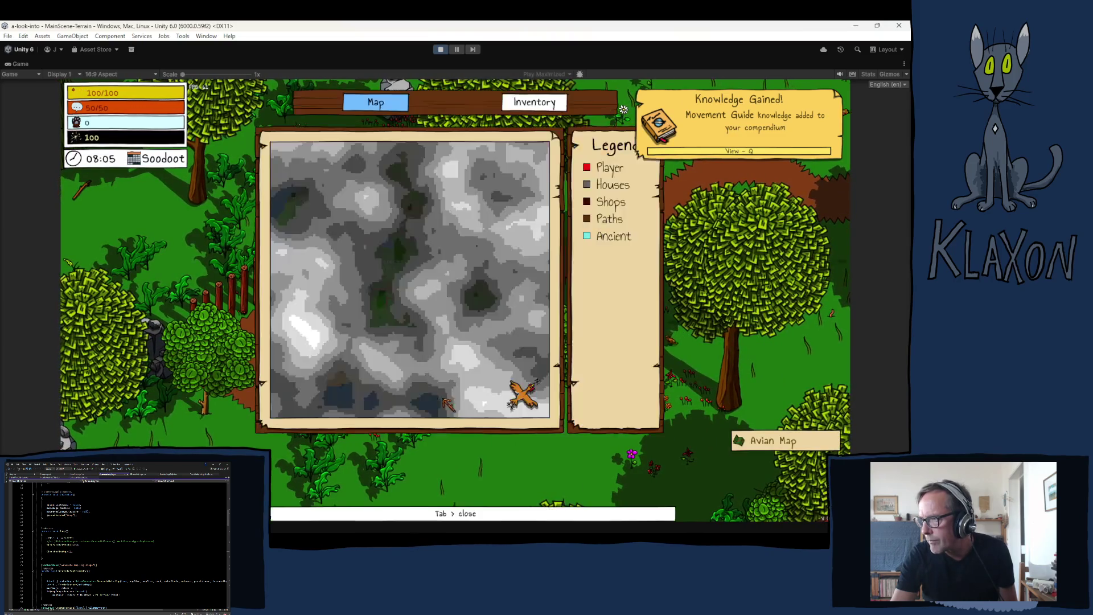
Run the character north past the barn and east, then talk to a chicken.
key(w)
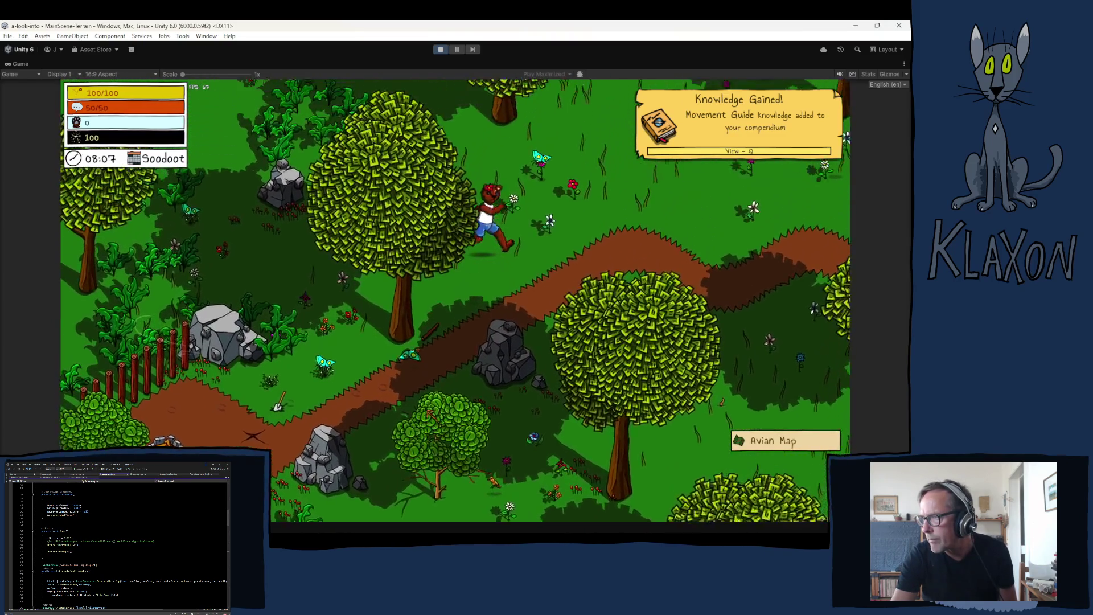
key(w)
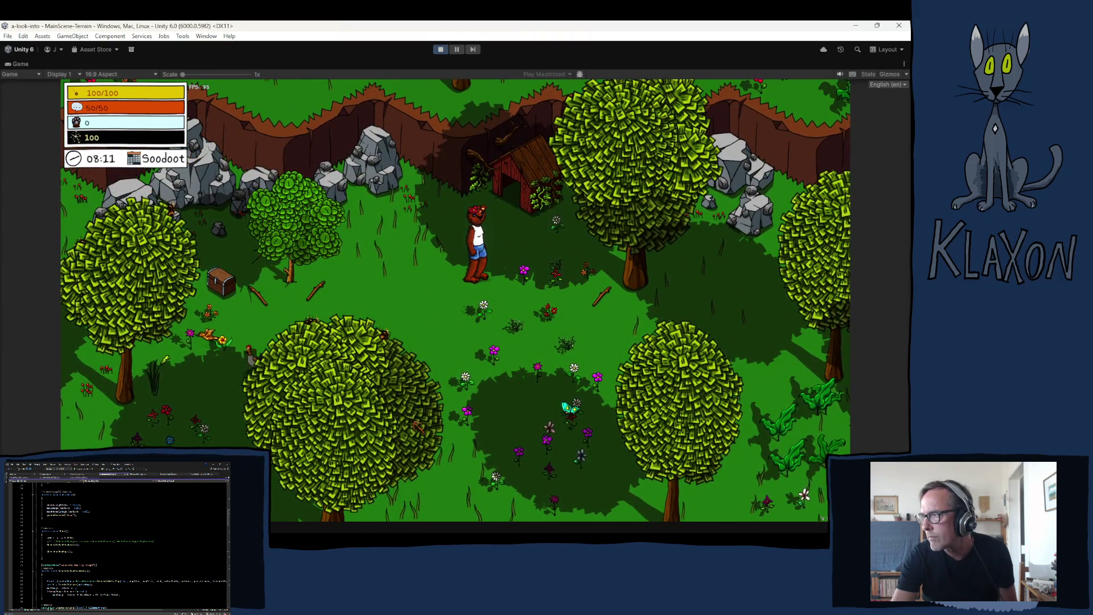
key(w)
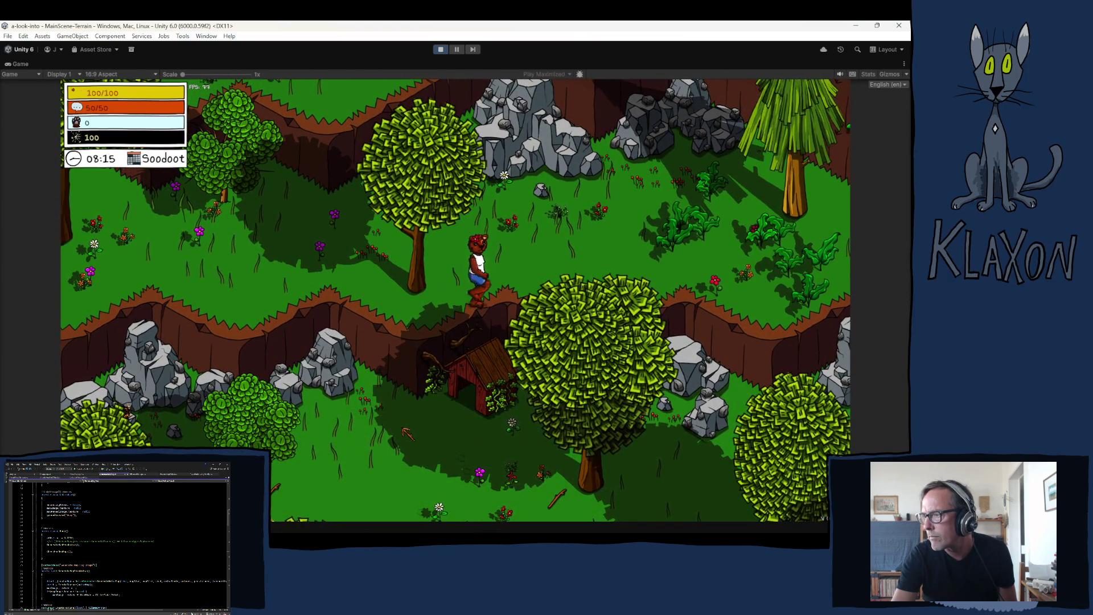
key(d)
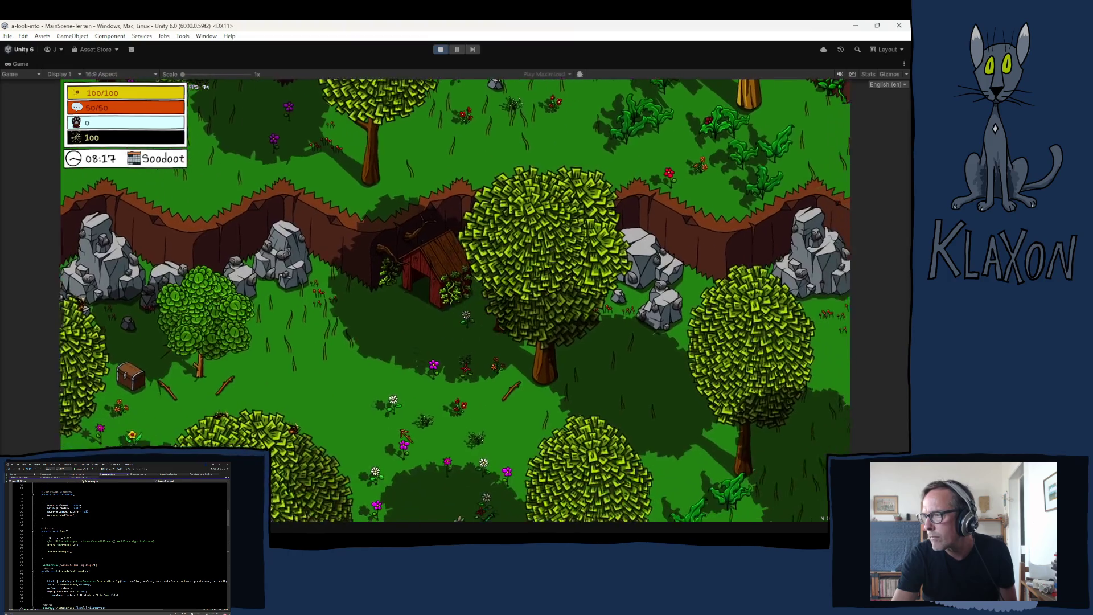
key(d)
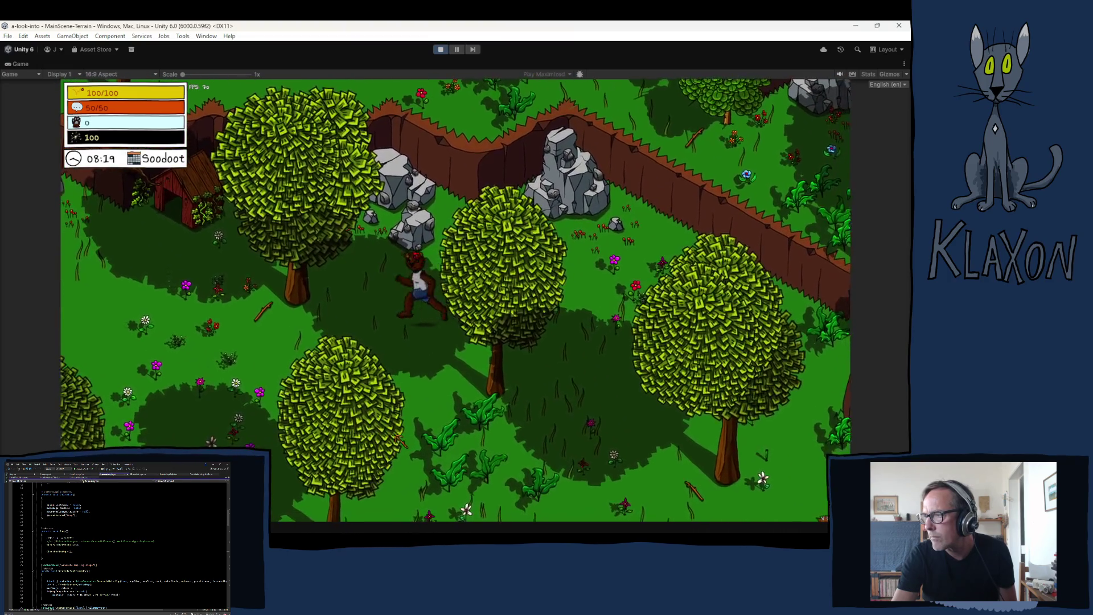
key(s)
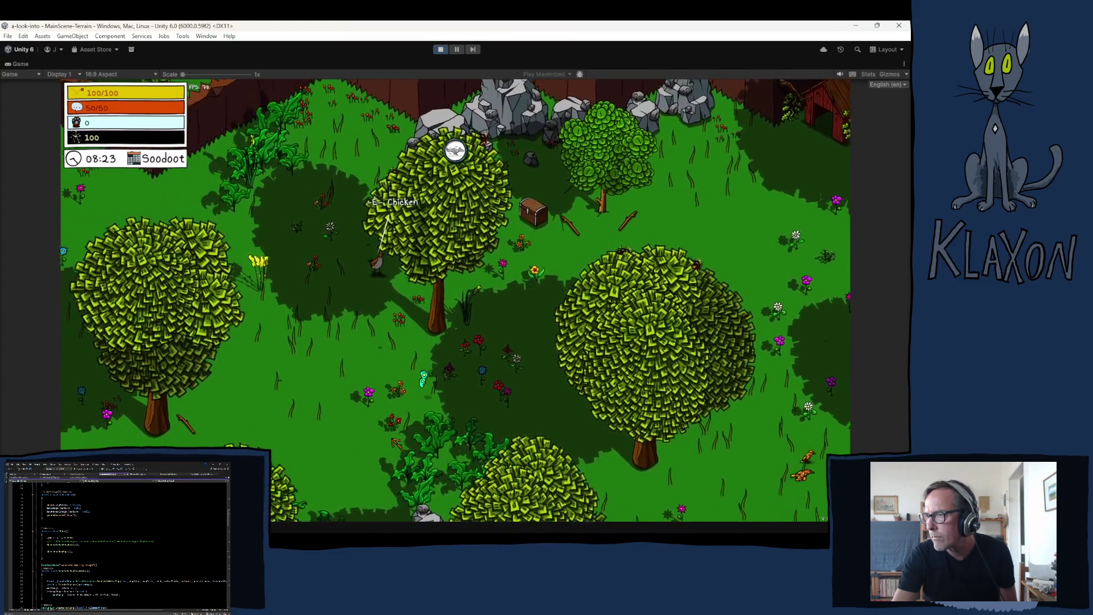
key(e)
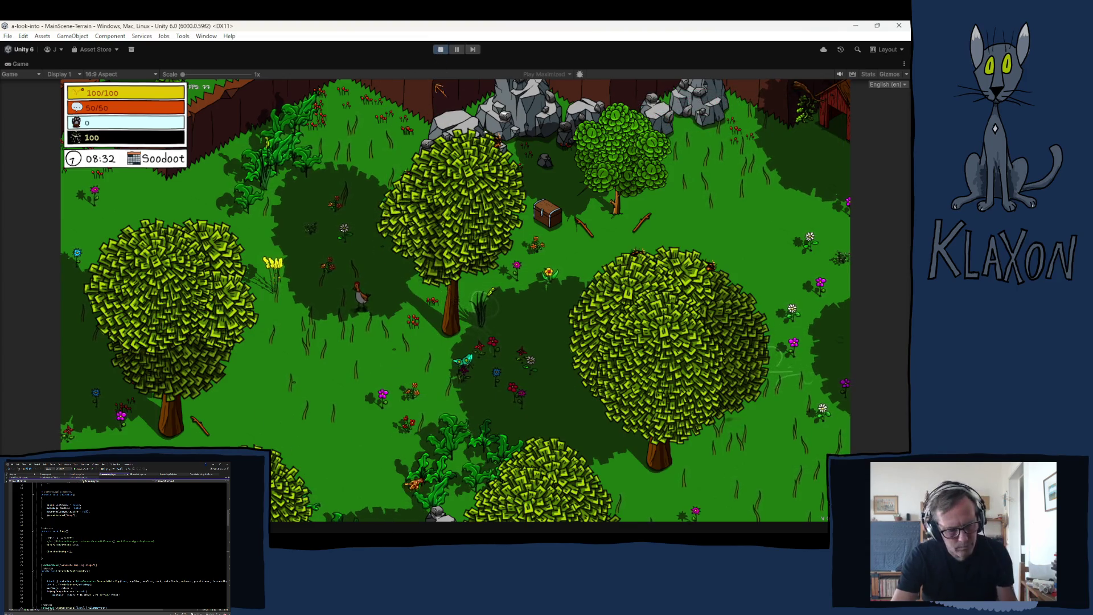
Walk down the hillside to another chicken to receive a map piece, then stop play mode.
key(d)
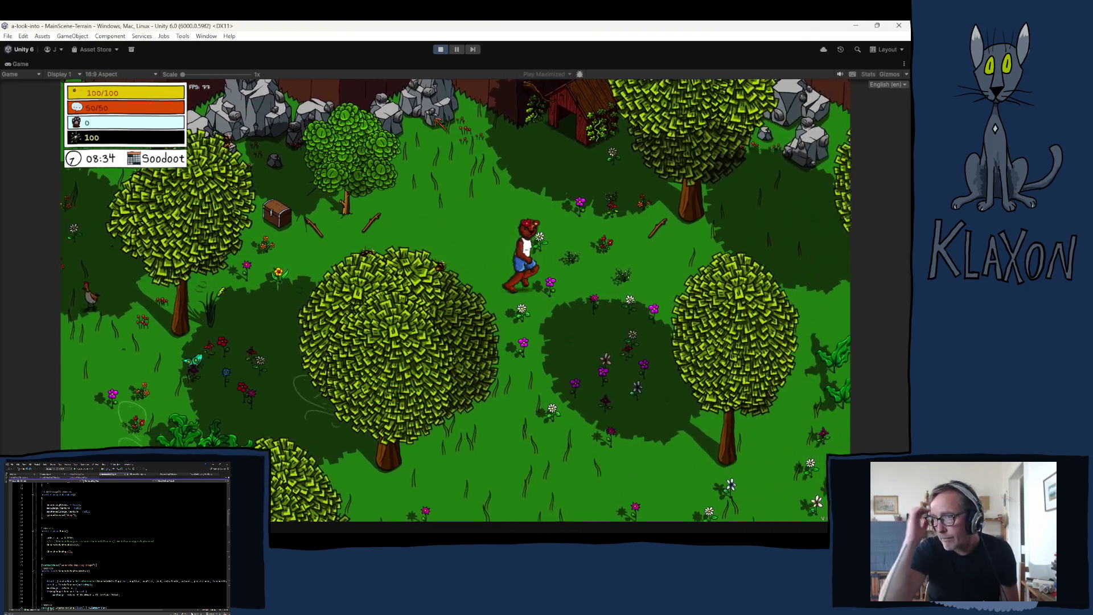
key(d)
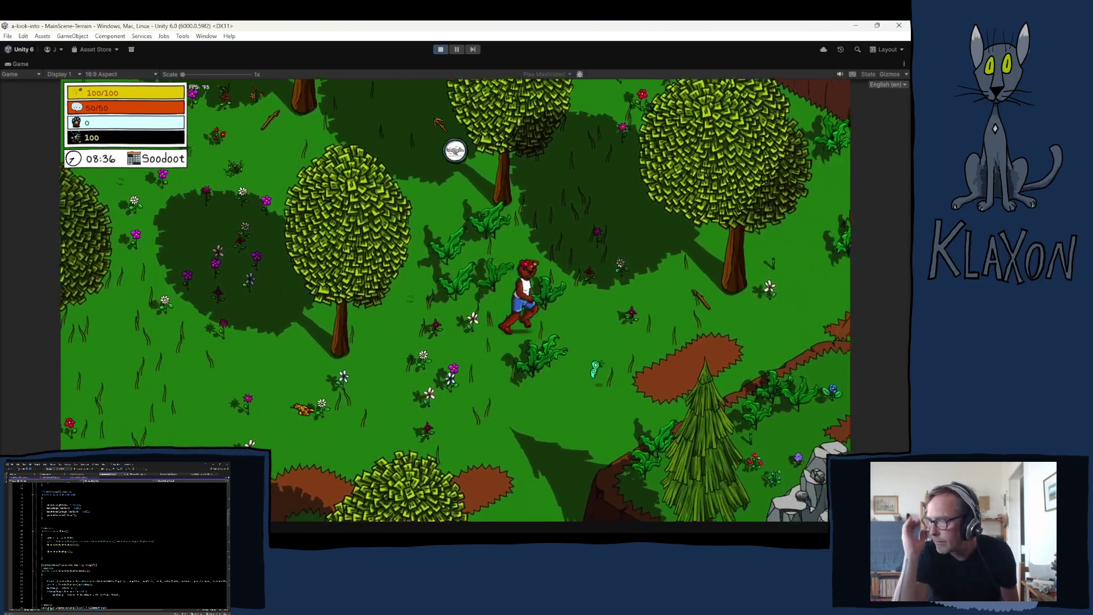
key(d)
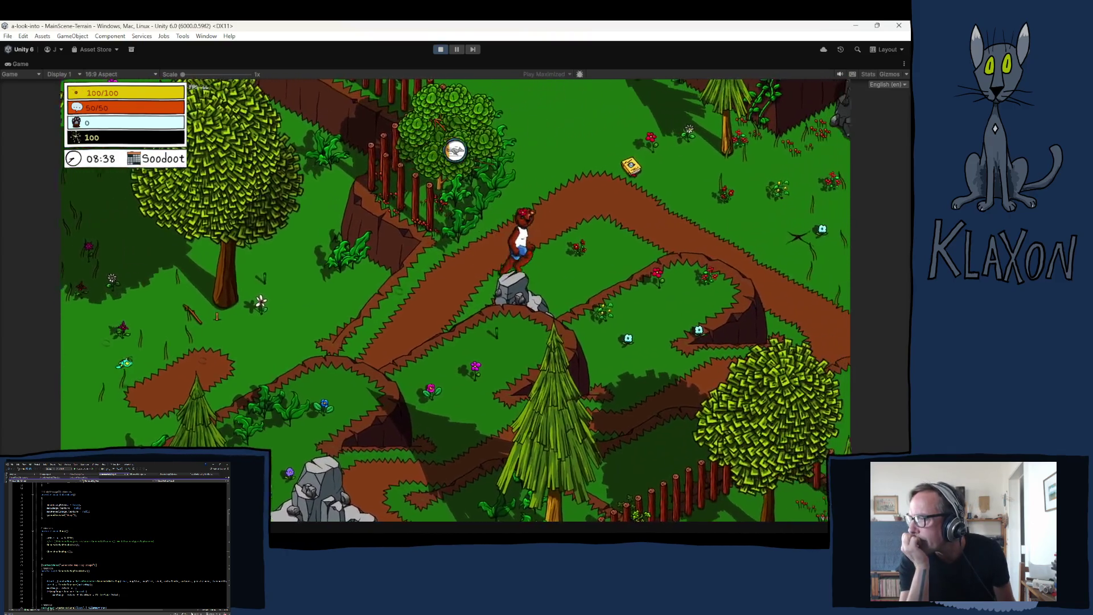
key(d)
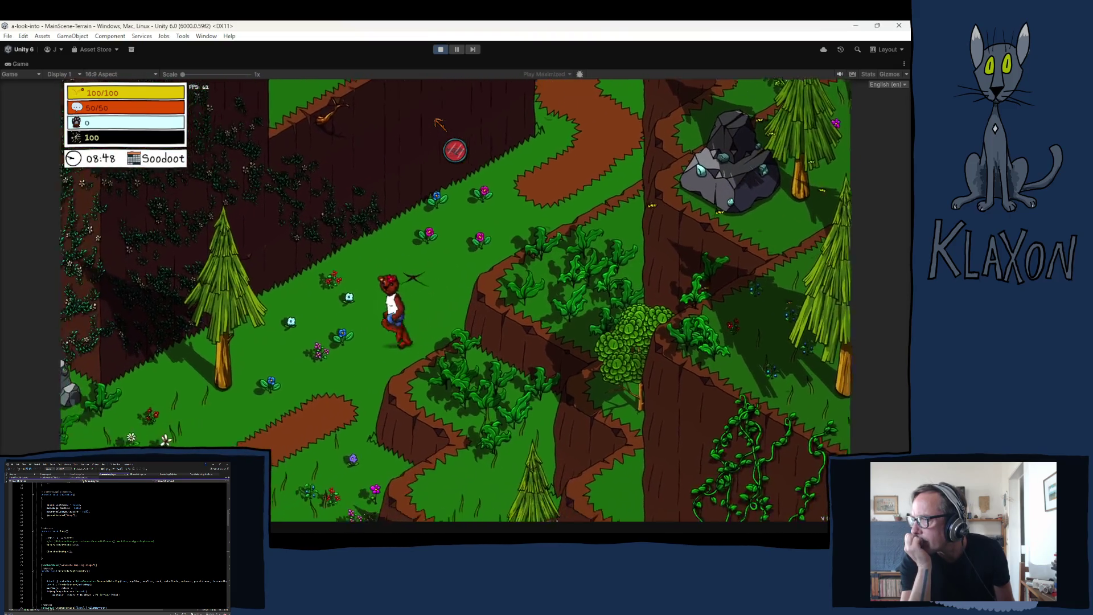
key(s)
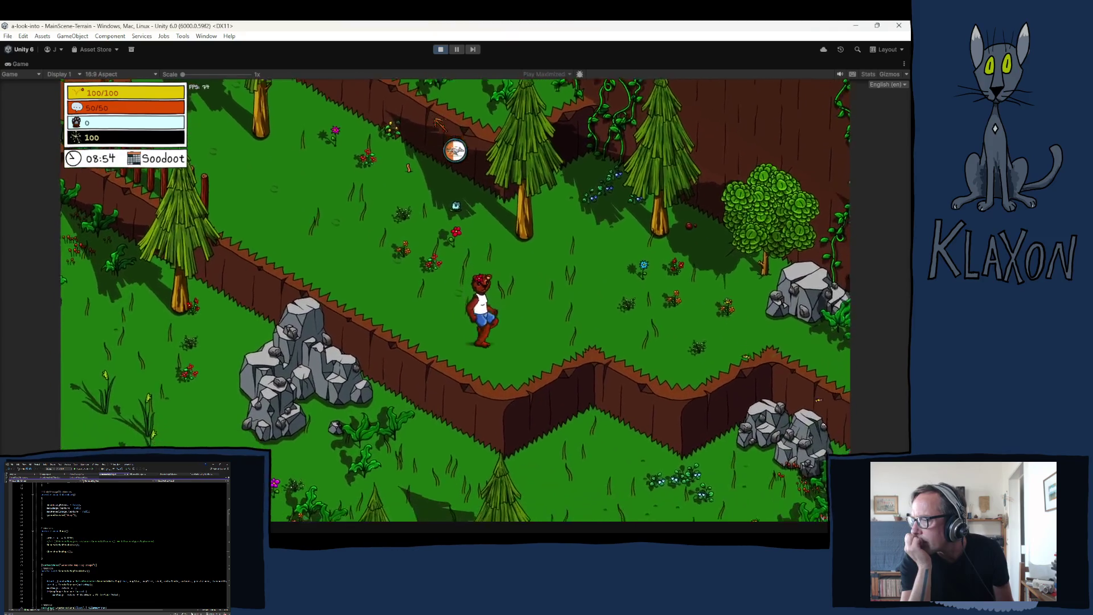
key(s)
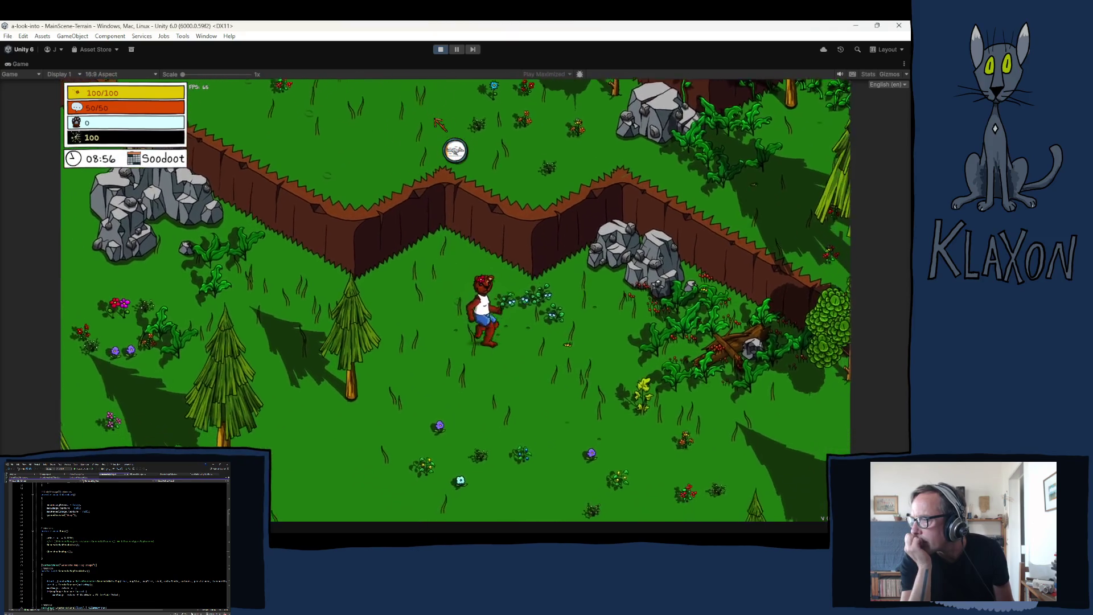
key(s)
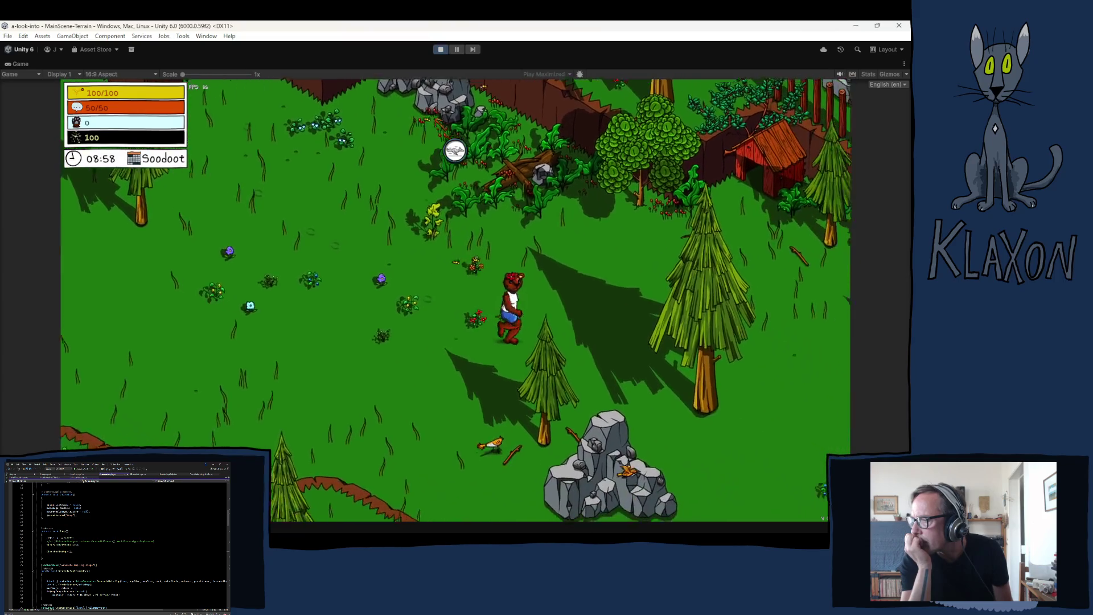
key(space)
key(space)
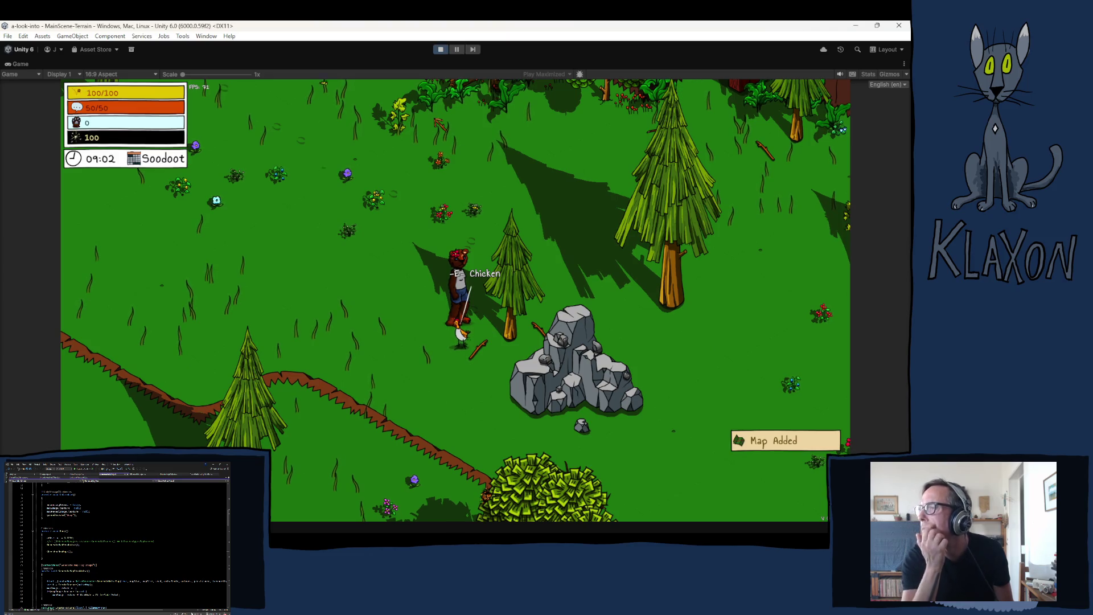
click(440, 49)
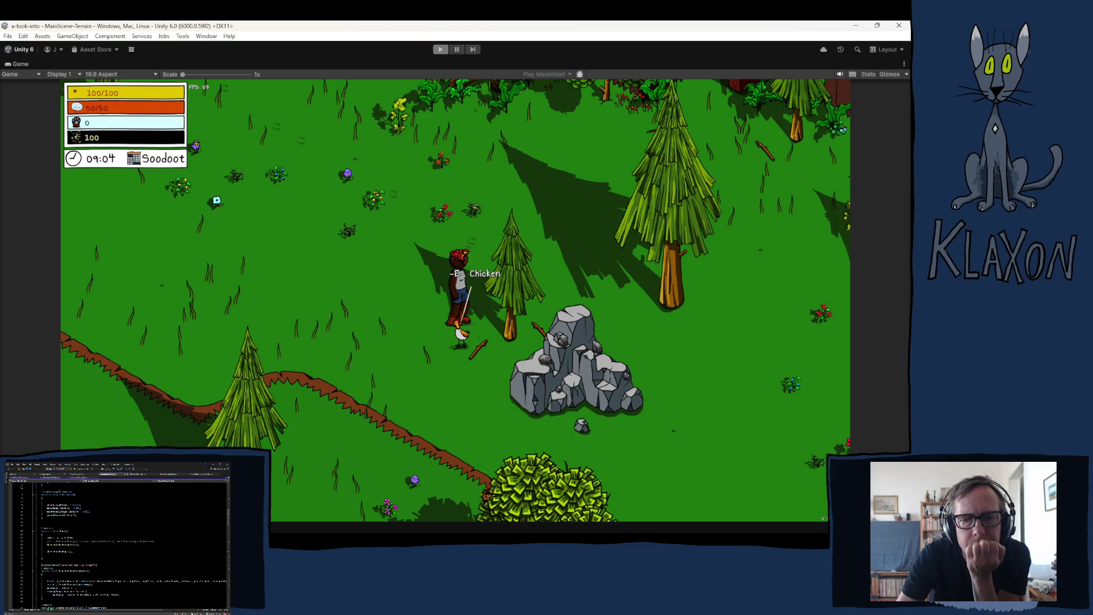
scroll(119, 547, up, 7)
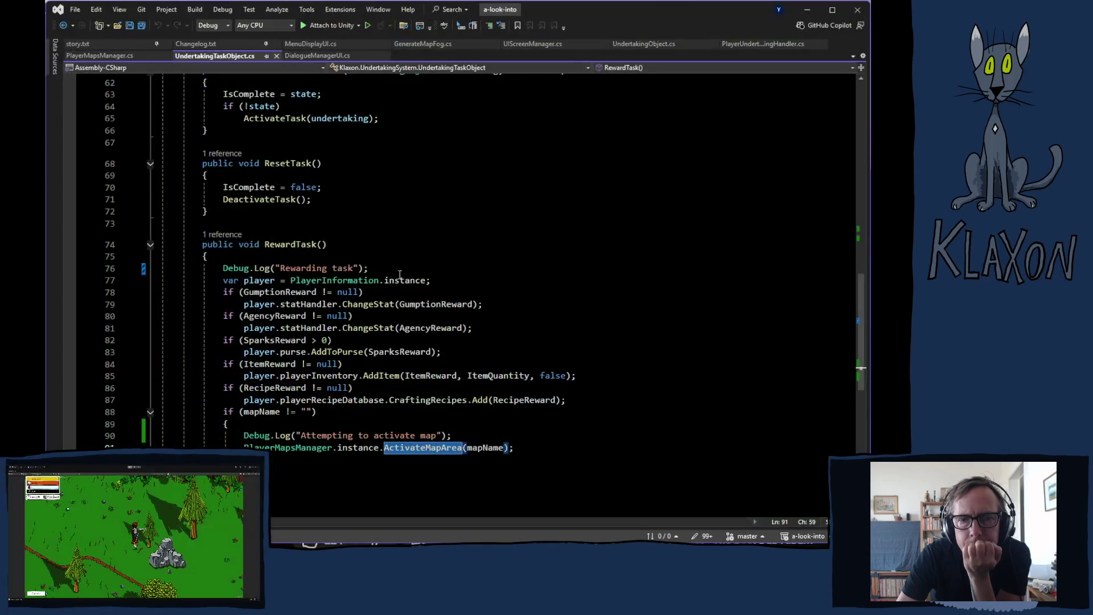
Look through PlayerMapsManager, PlayerUndertakingHandler, UndertakingObject and UndertakingTaskObject, ending on DialogueManagerUI.cs.
scroll(538, 340, down, 2)
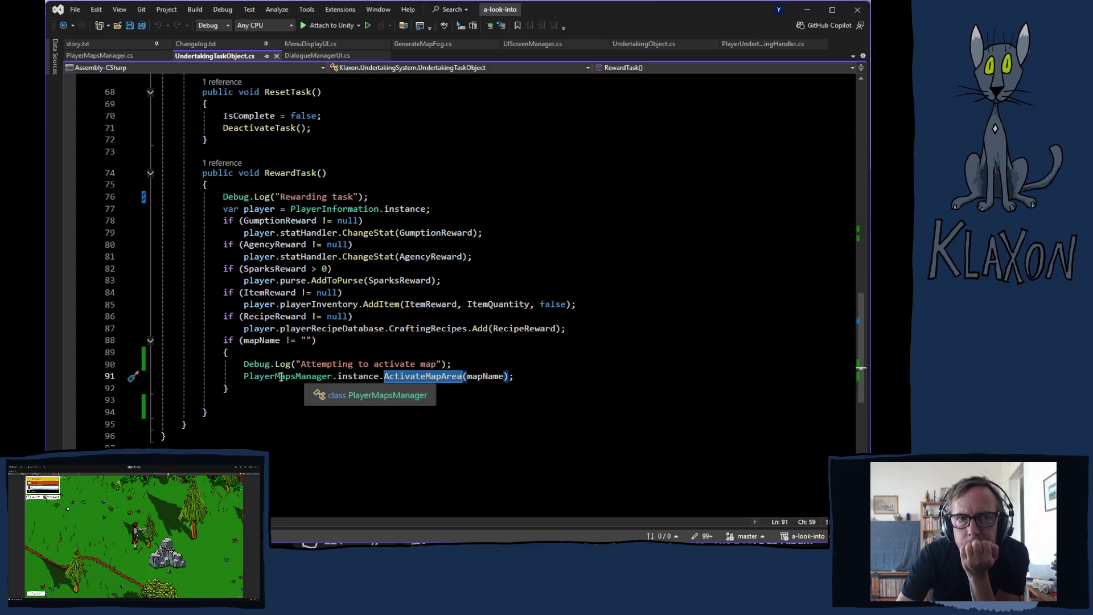
click(99, 55)
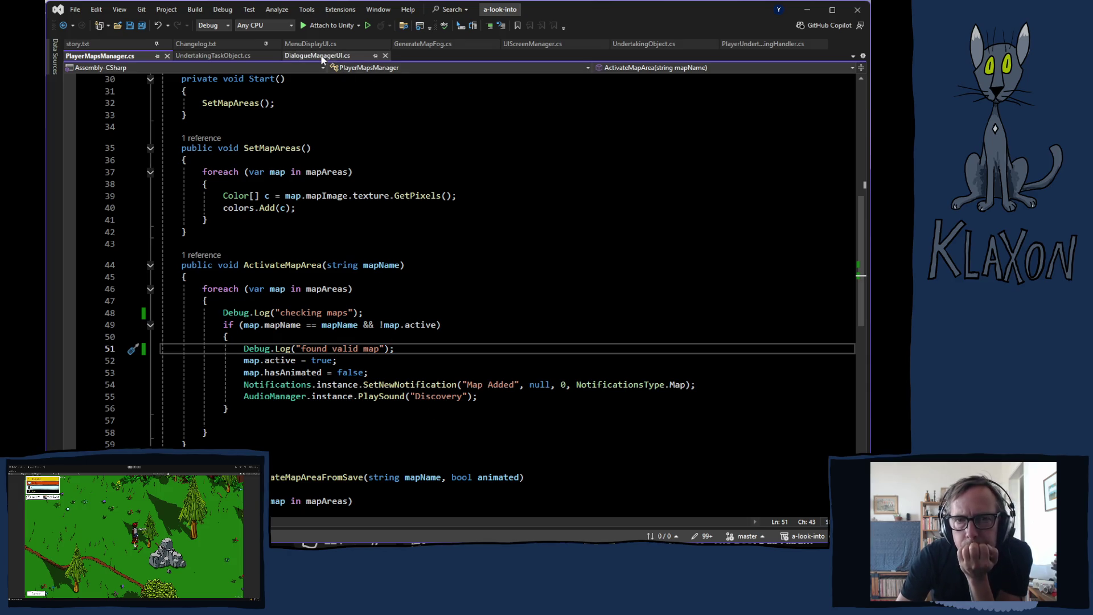
click(763, 43)
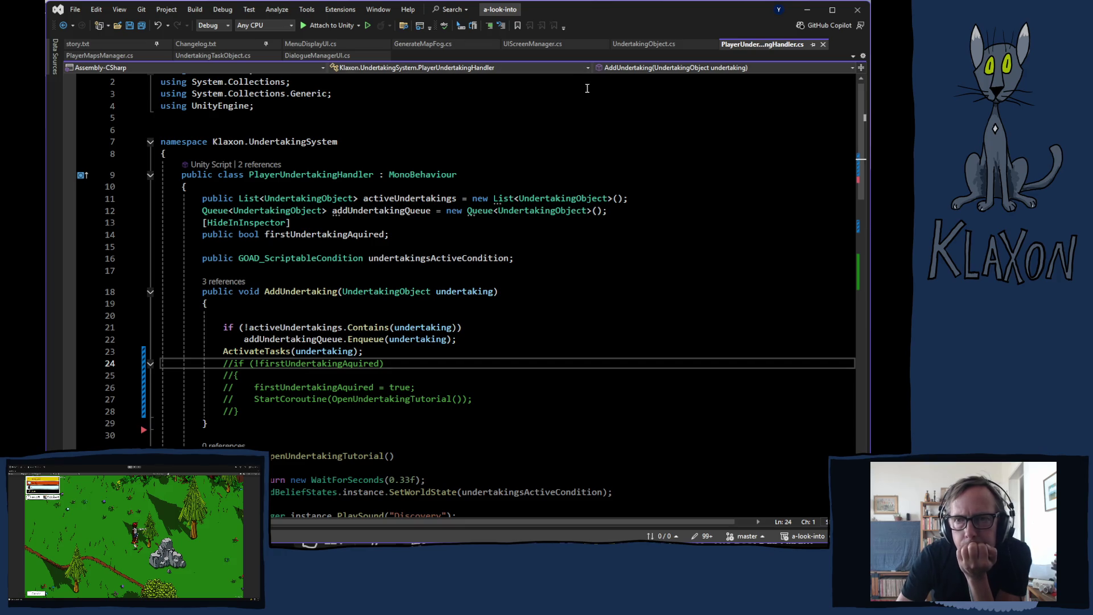
click(645, 45)
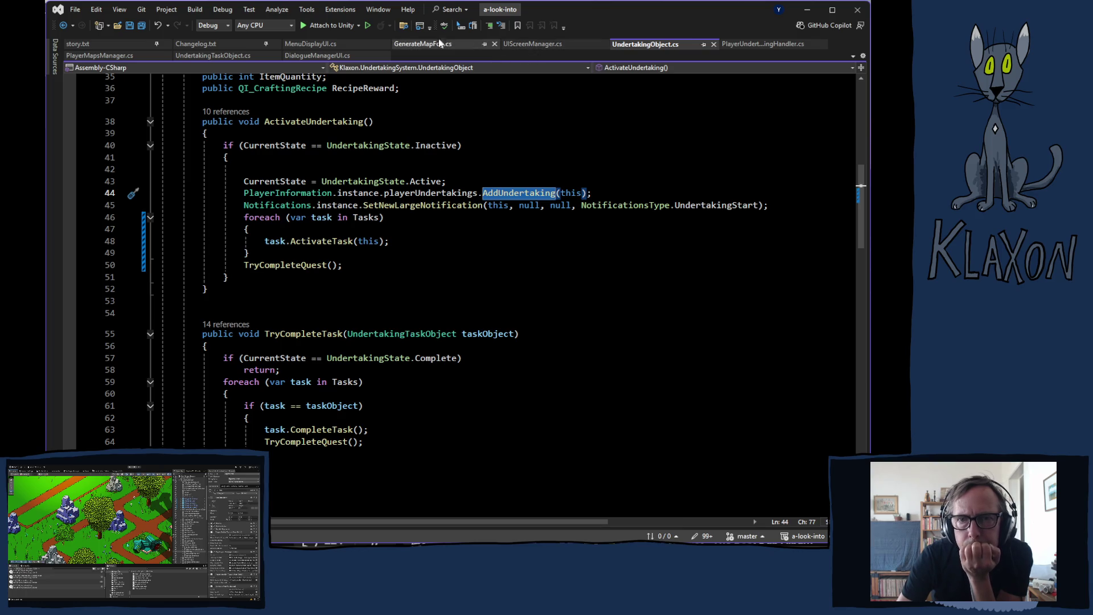
click(212, 56)
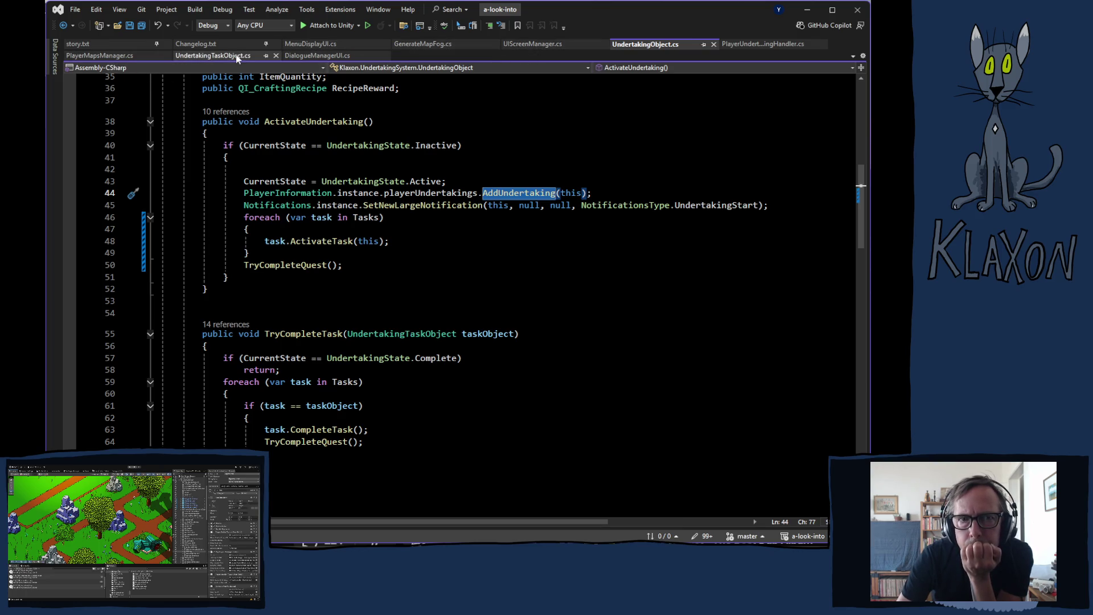
scroll(476, 286, up, 8)
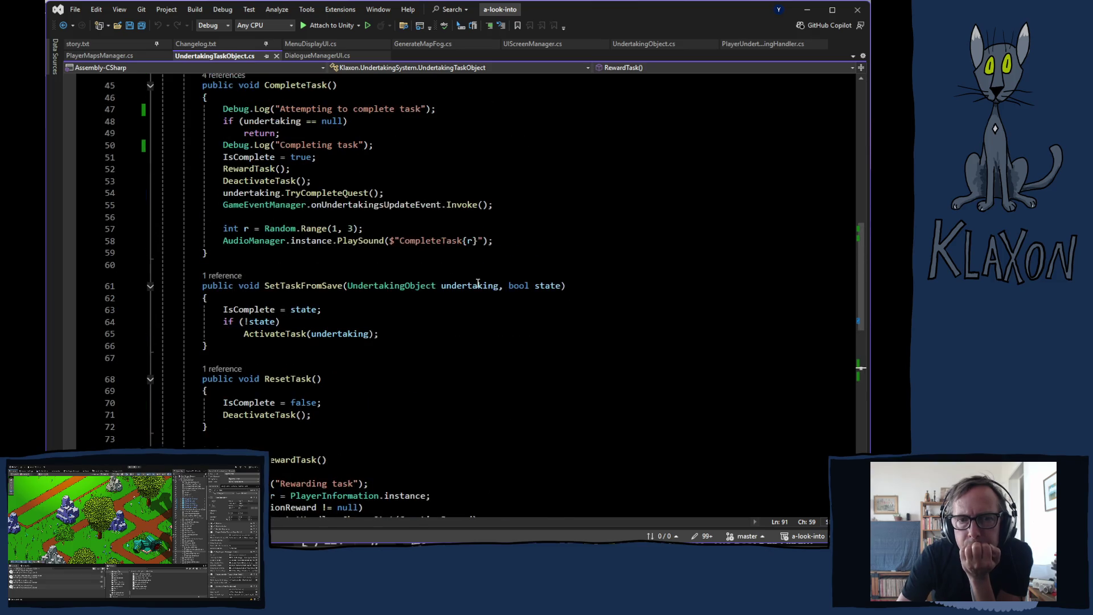
scroll(487, 275, up, 3)
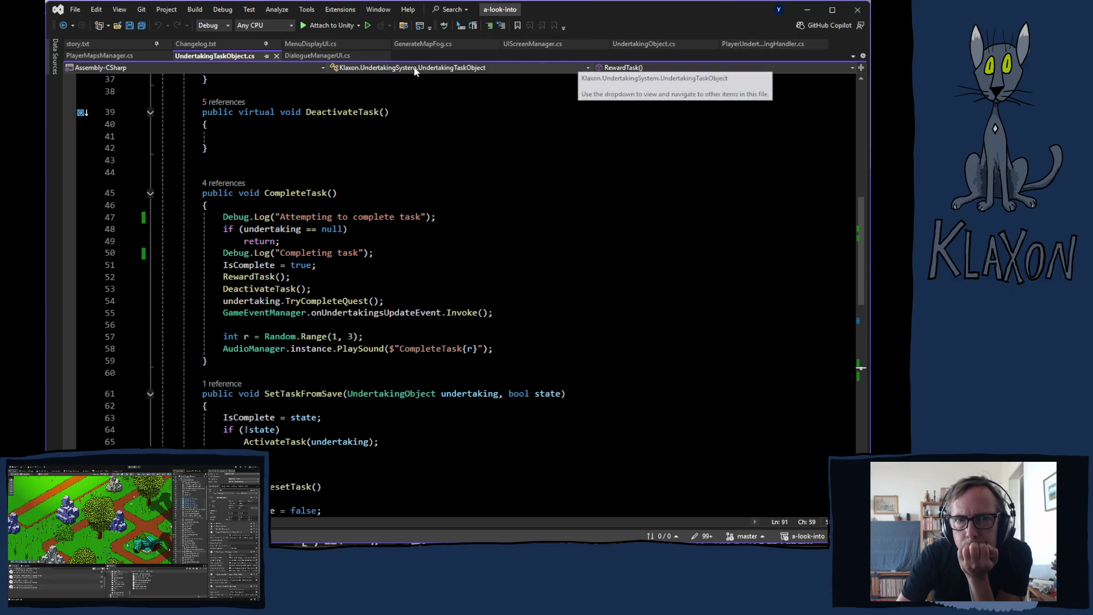
click(322, 57)
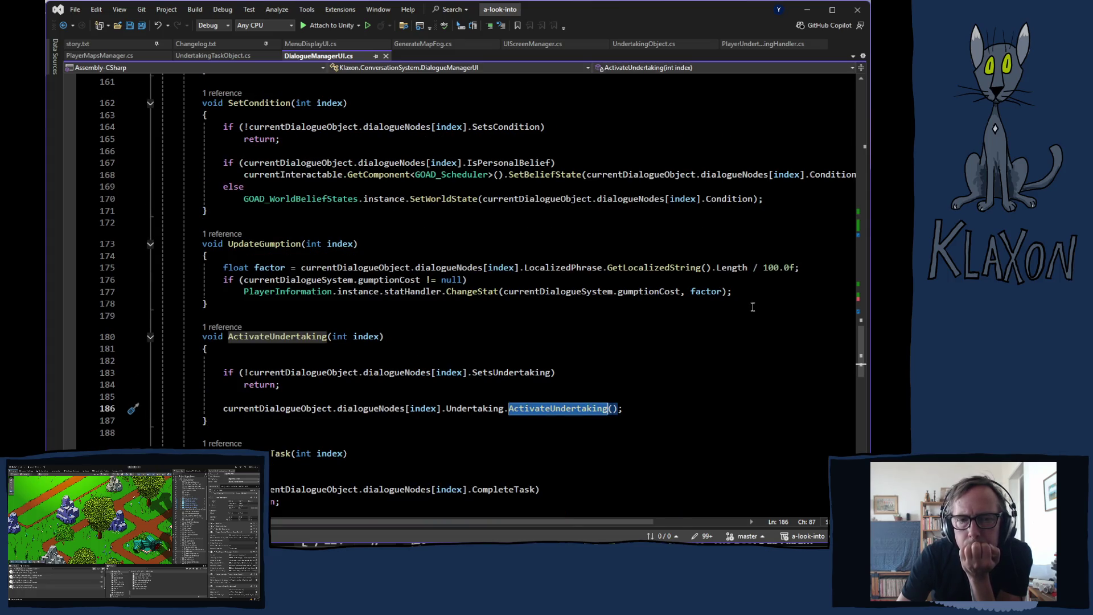
Find ActivateUndertaking in DialogueManagerUI.cs and jump to its definition.
scroll(626, 302, down, 5)
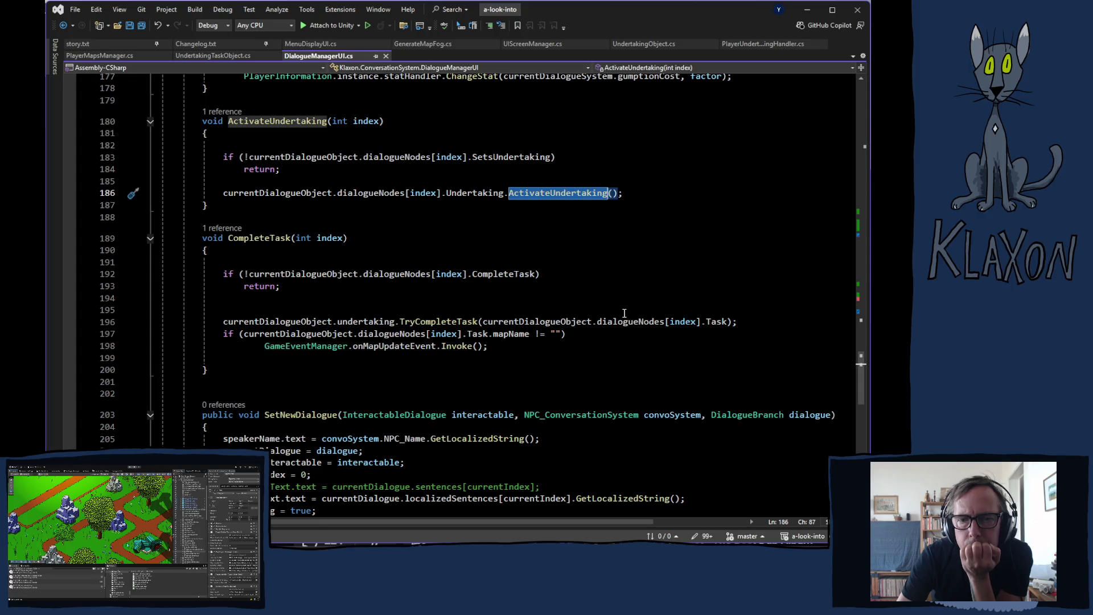
scroll(494, 316, up, 7)
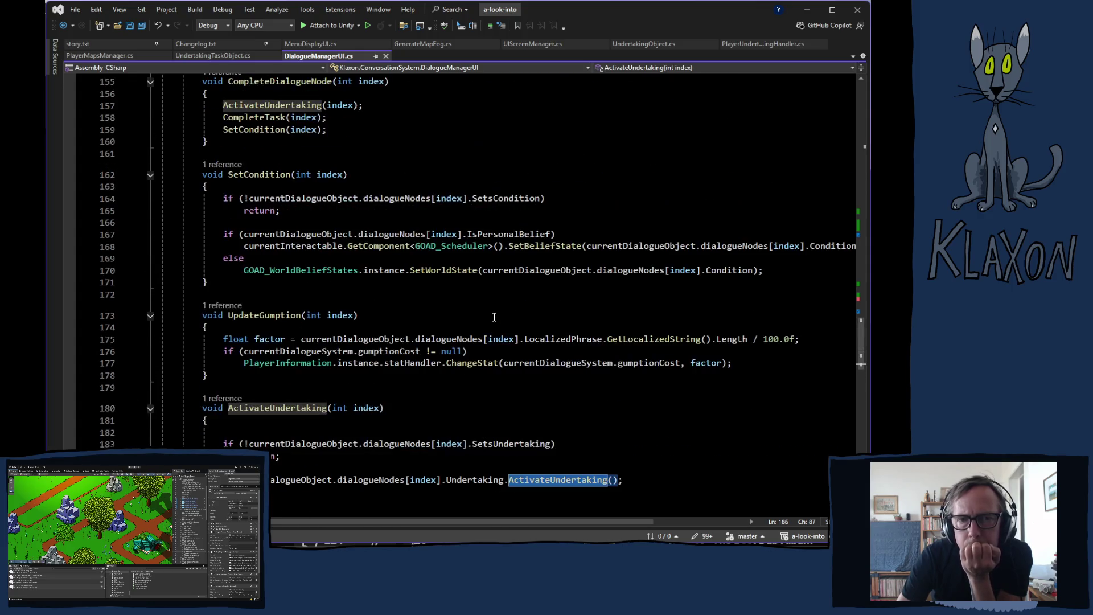
scroll(492, 317, up, 2)
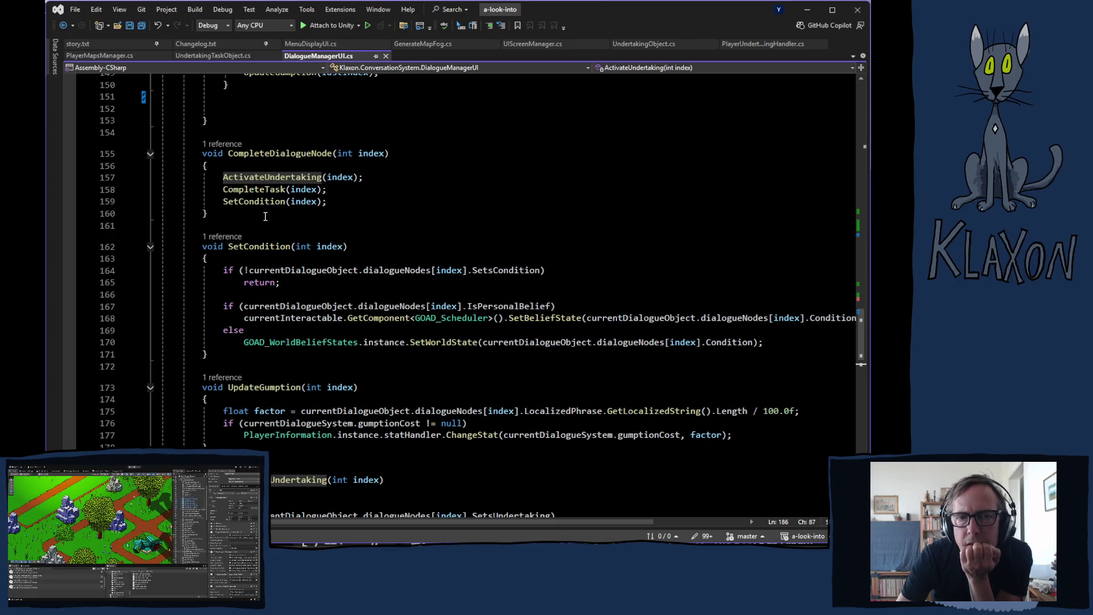
scroll(401, 245, down, 6)
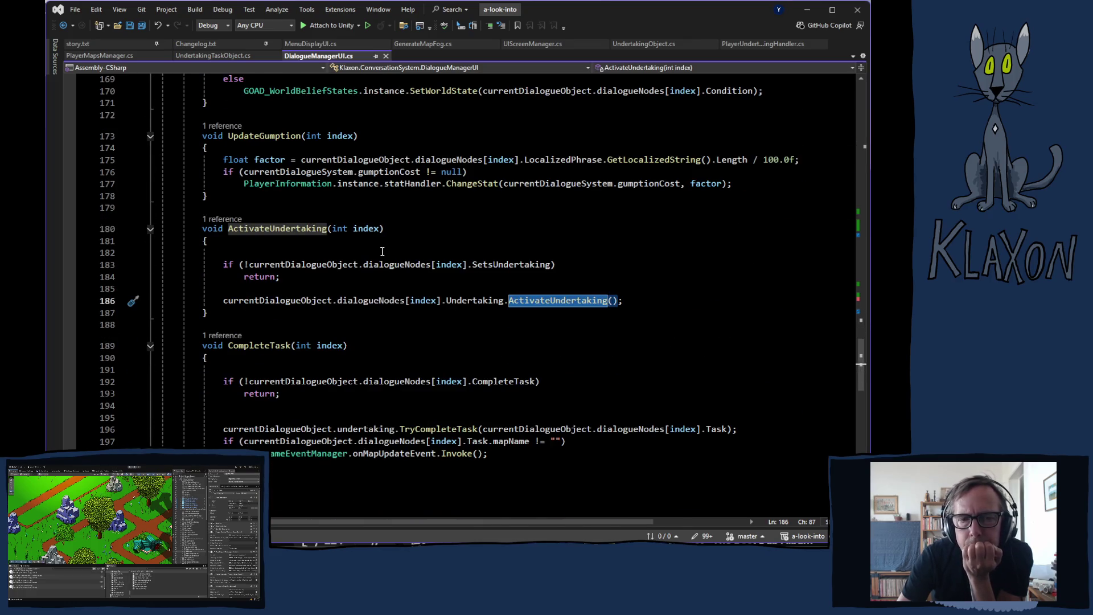
scroll(382, 251, down, 2)
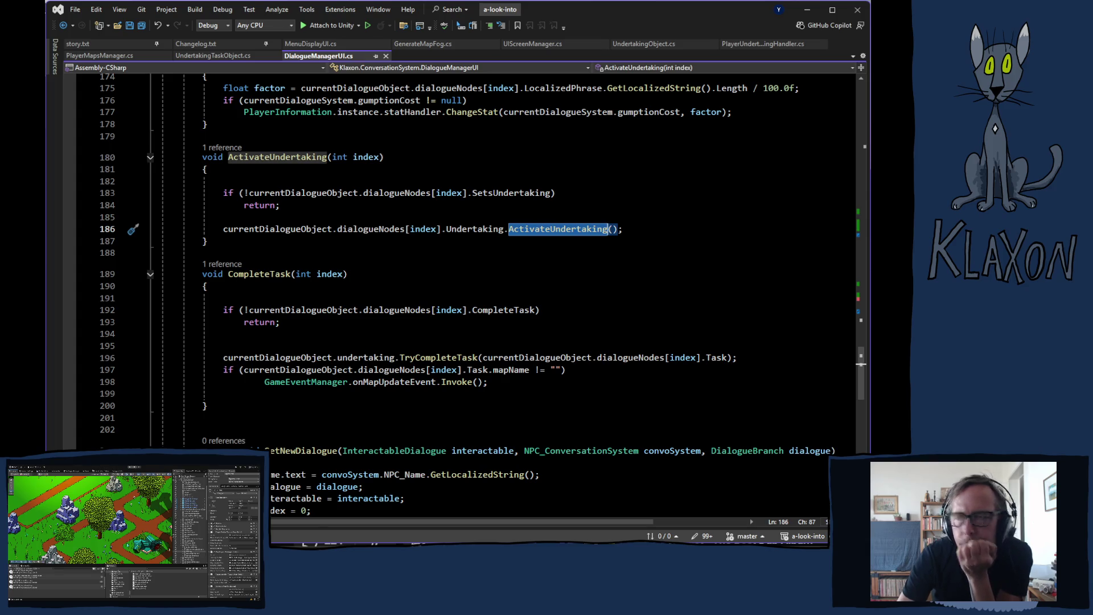
key(alt+Tab)
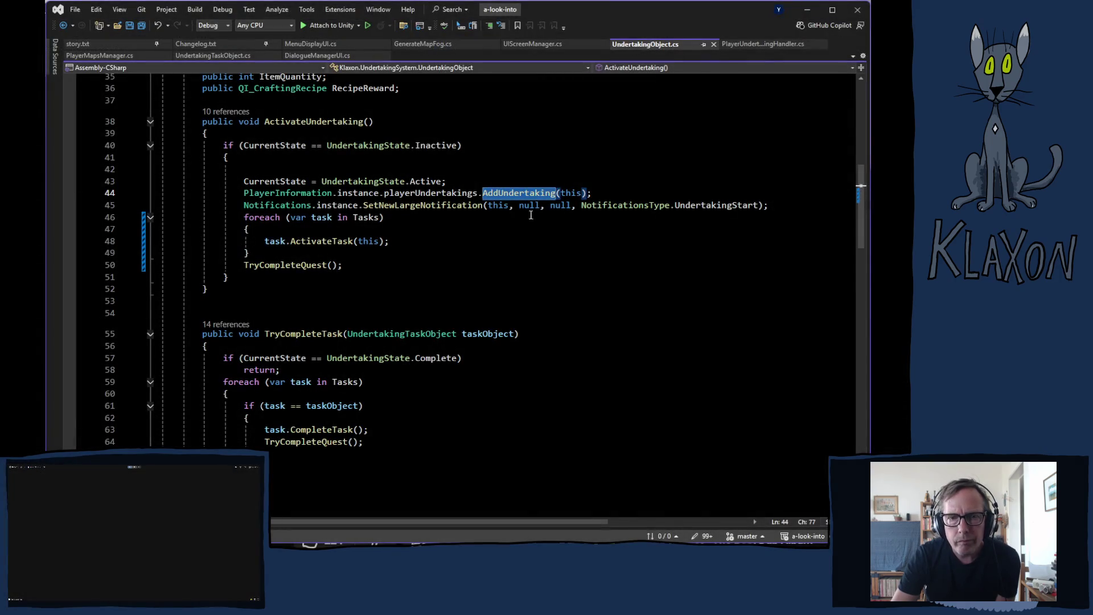
Read the undertaking code, then view AddUndertaking in PlayerUndertakingHandler.cs.
scroll(418, 216, up, 6)
scroll(462, 227, down, 11)
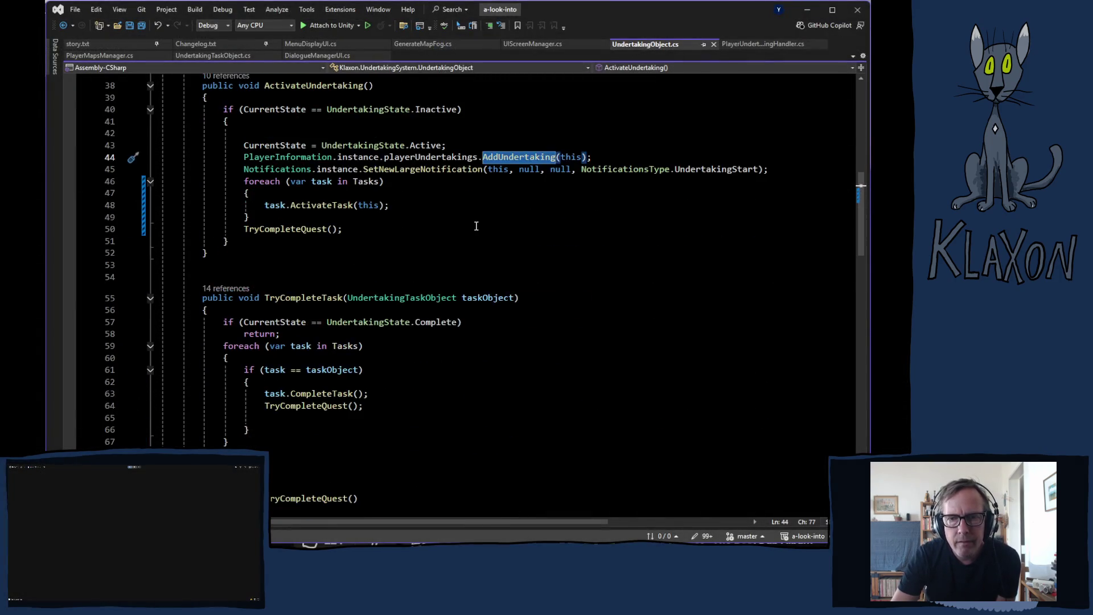
scroll(476, 226, down, 14)
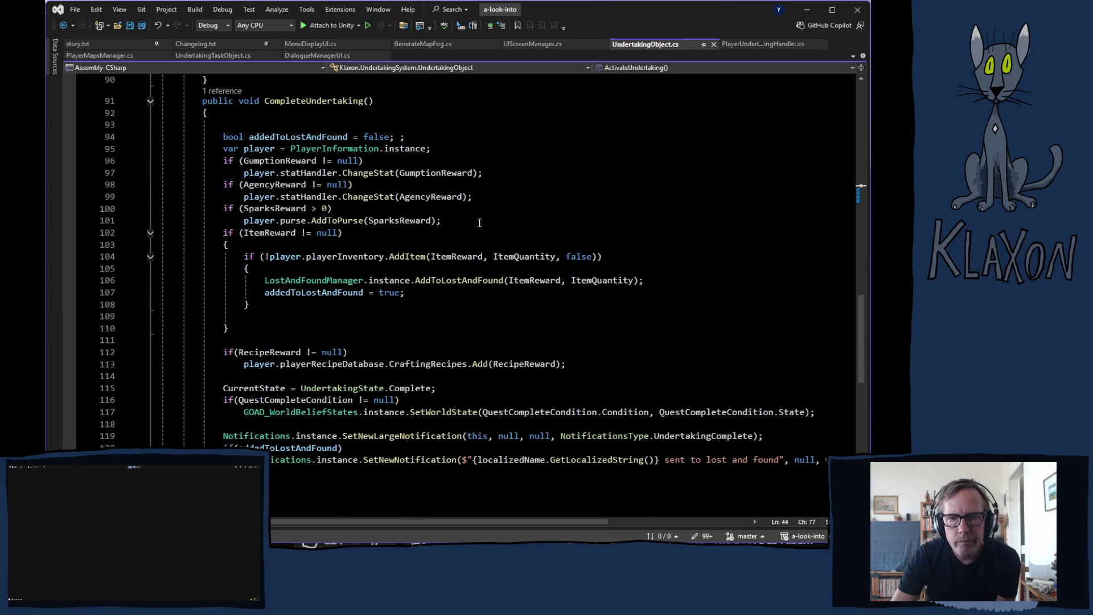
scroll(479, 223, down, 6)
scroll(480, 222, up, 10)
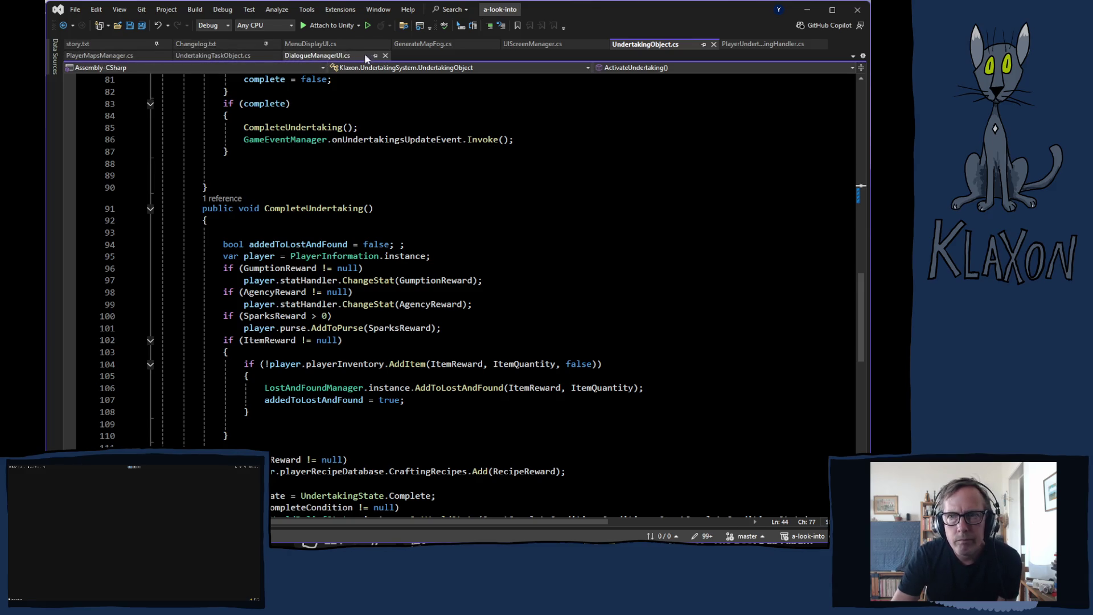
click(754, 46)
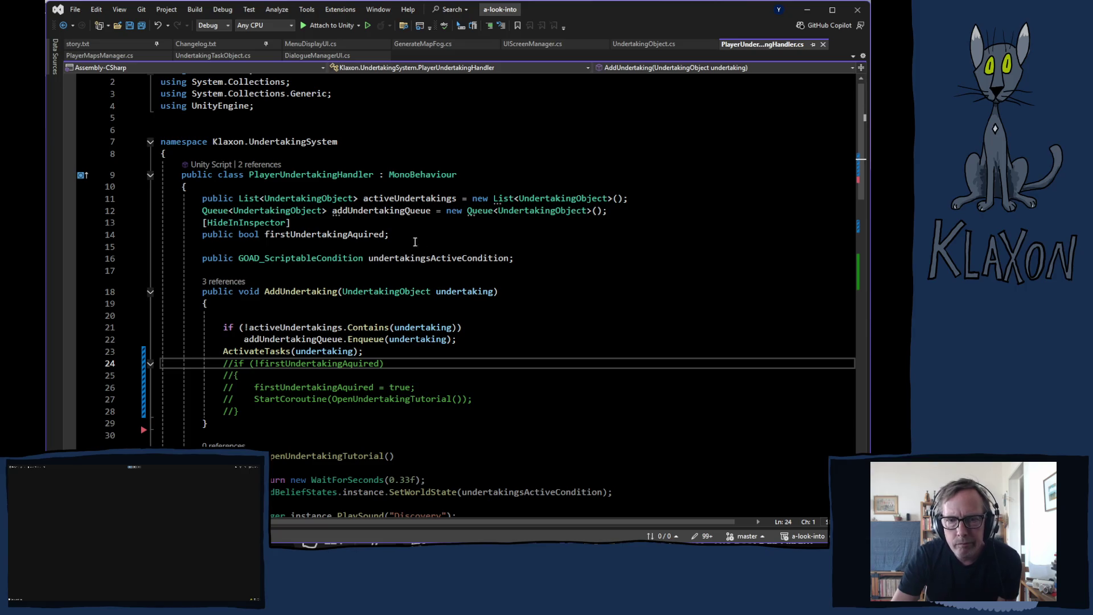
scroll(488, 246, down, 3)
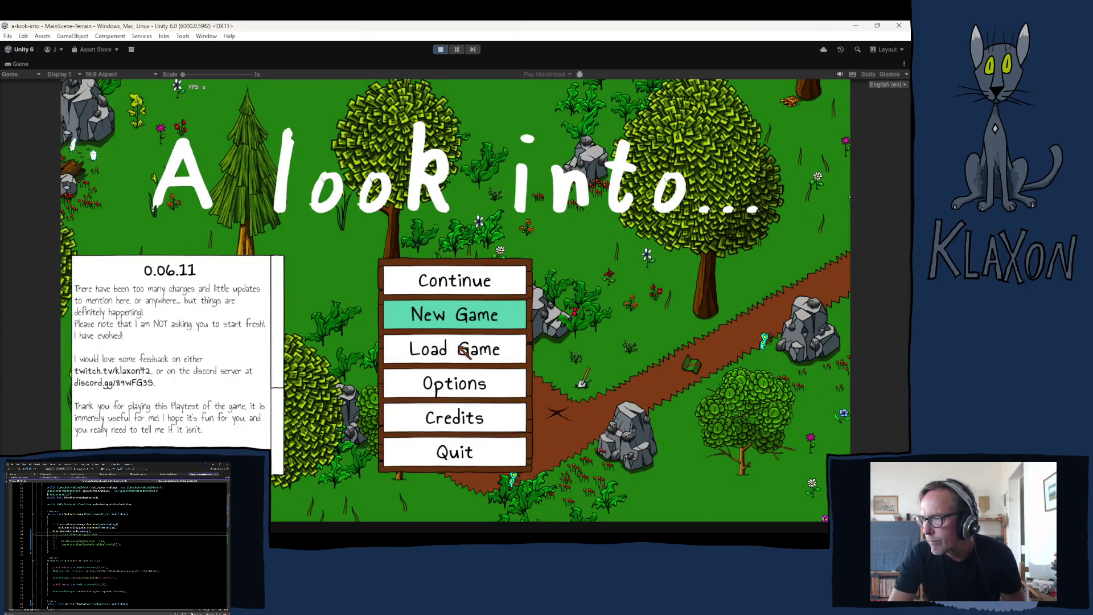
Start a new game, finish character creation, and pick up the Avian Map.
click(455, 314)
click(407, 369)
click(470, 384)
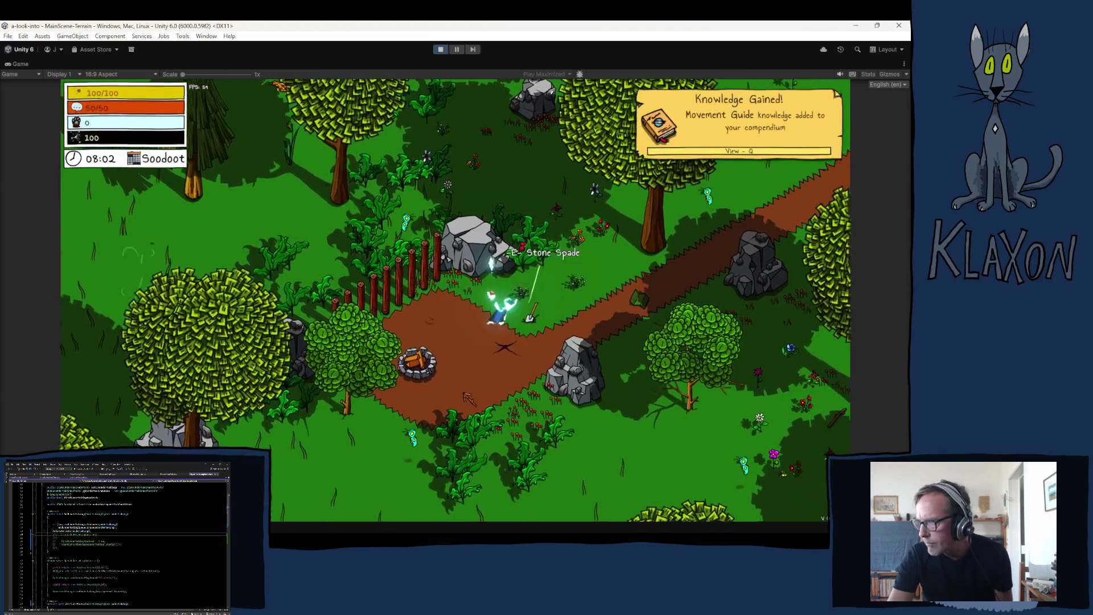
key(d)
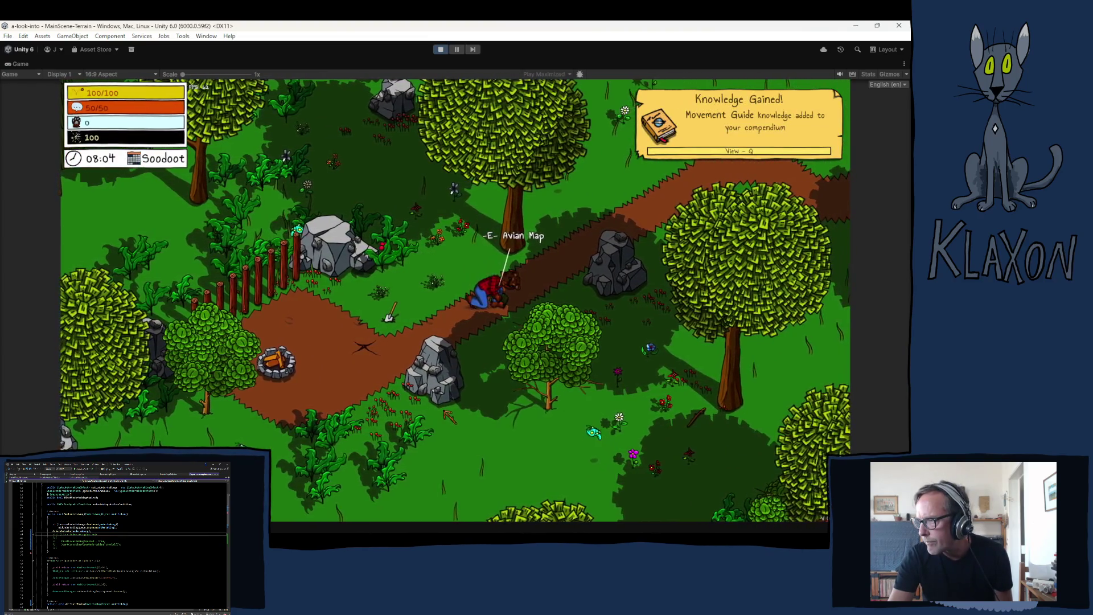
key(w)
Run north through the forest and talk to the chicken to receive its map piece.
key(m)
key(m)
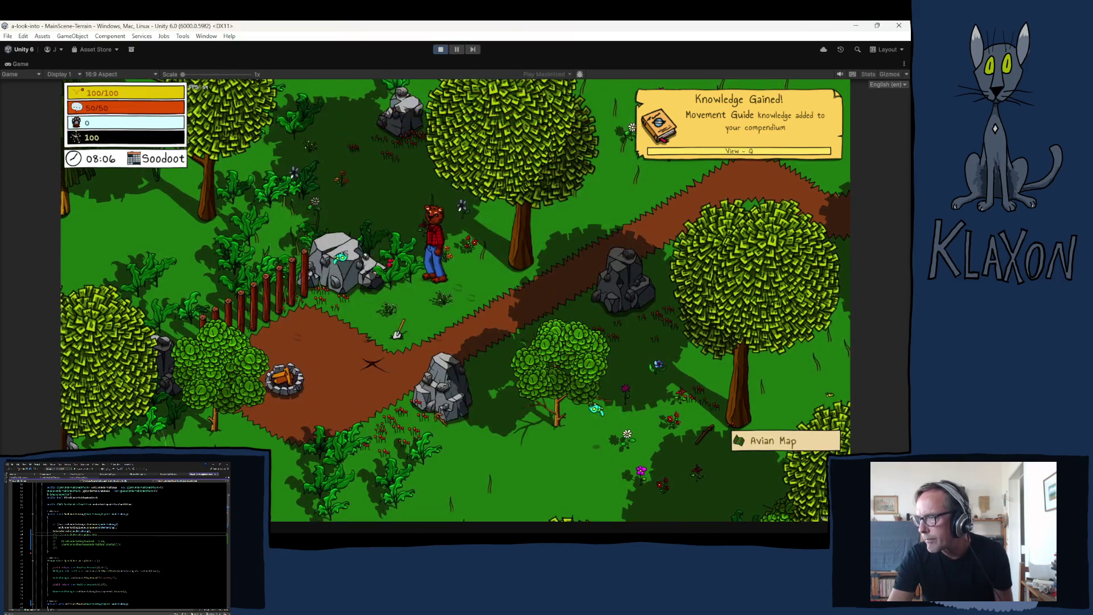
key(w)
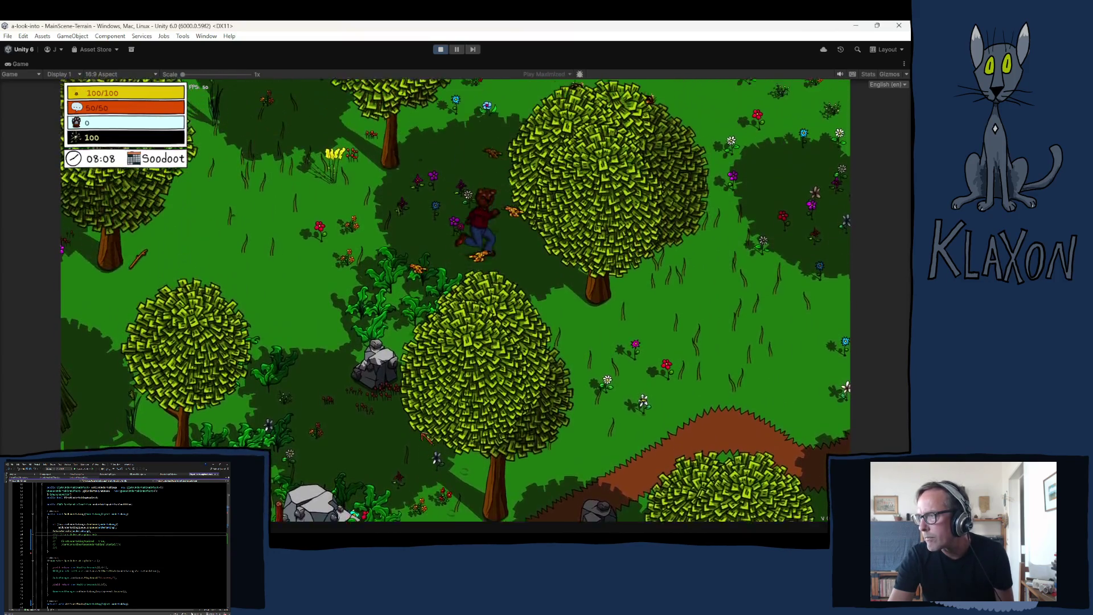
key(w)
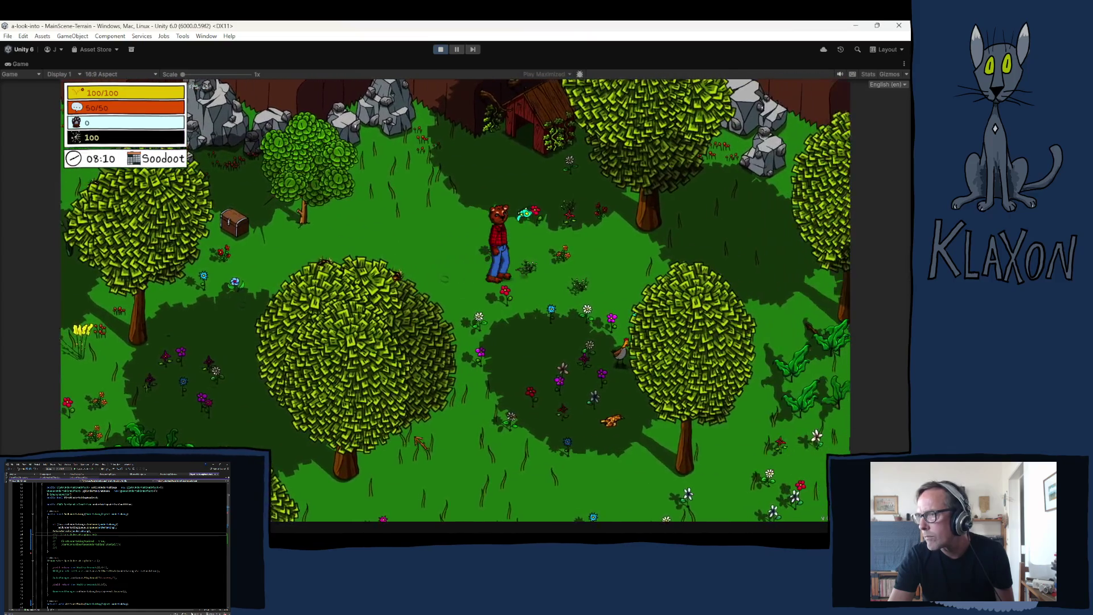
key(d)
key(s)
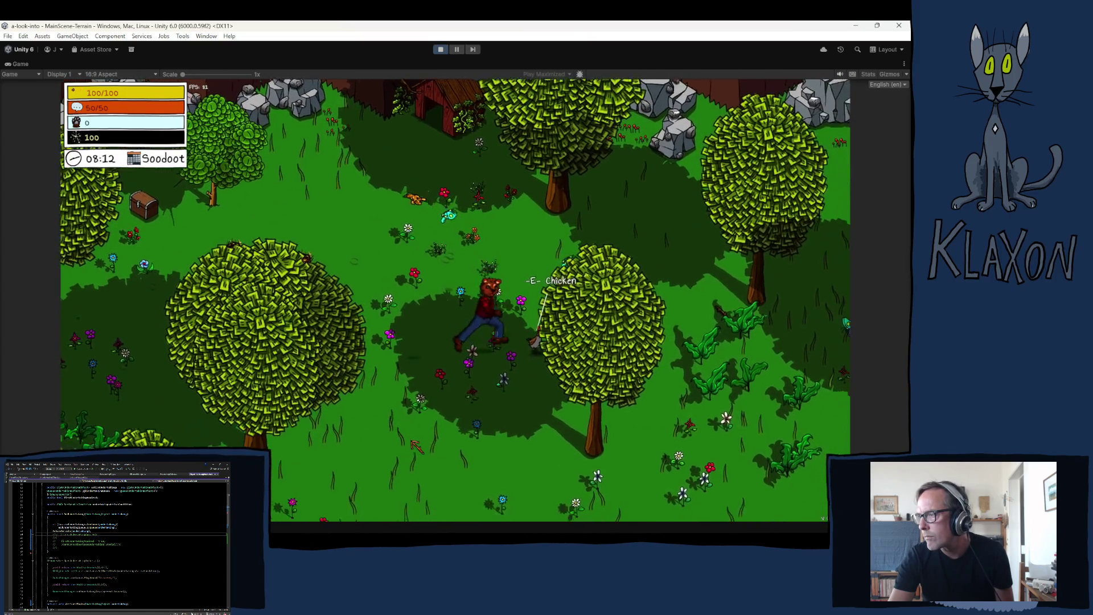
key(d)
key(e)
key(space)
key(space)
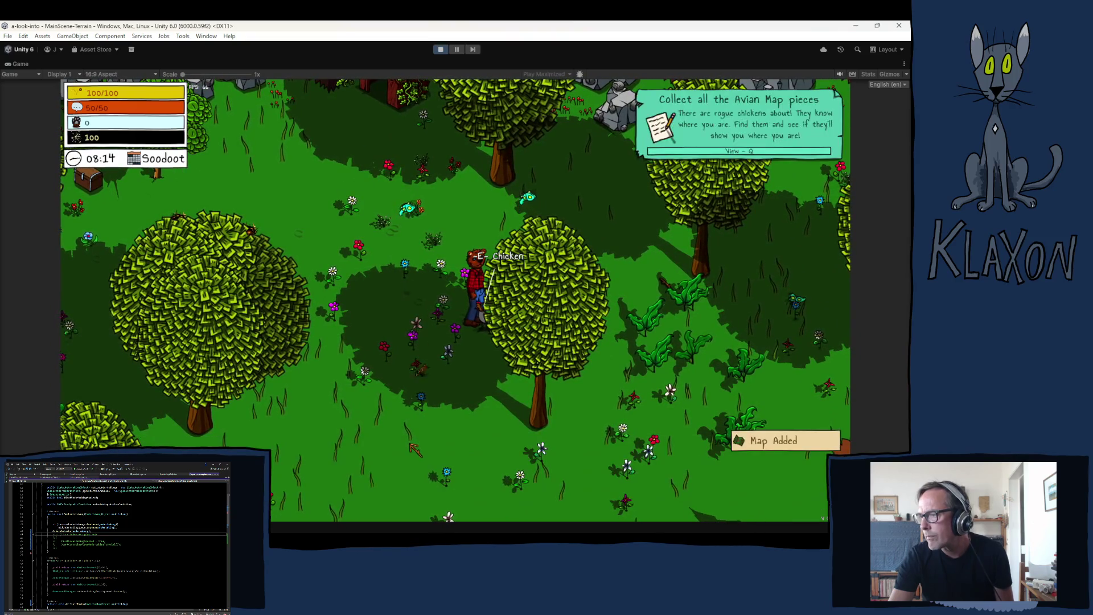
key(s)
key(a)
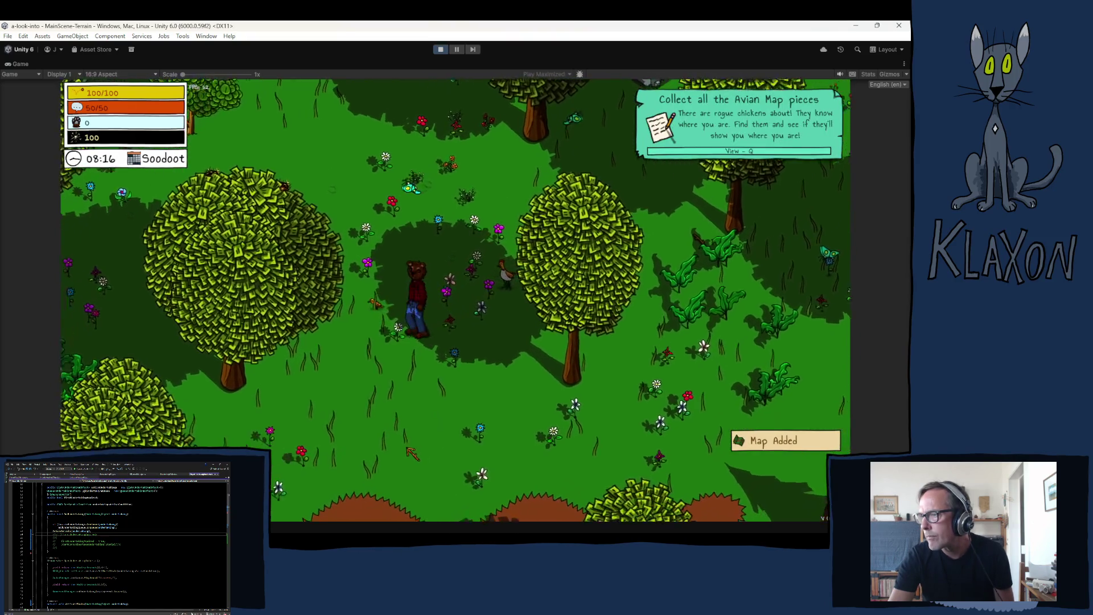
Check the revealed areas on the Map tab, close it, and stop the game.
key(Tab)
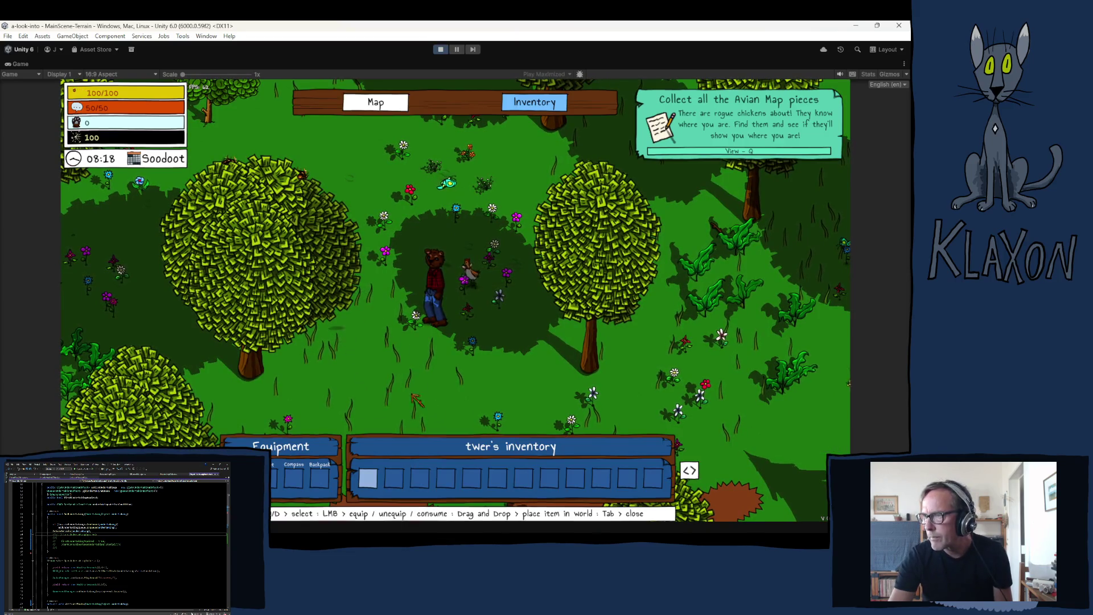
click(379, 104)
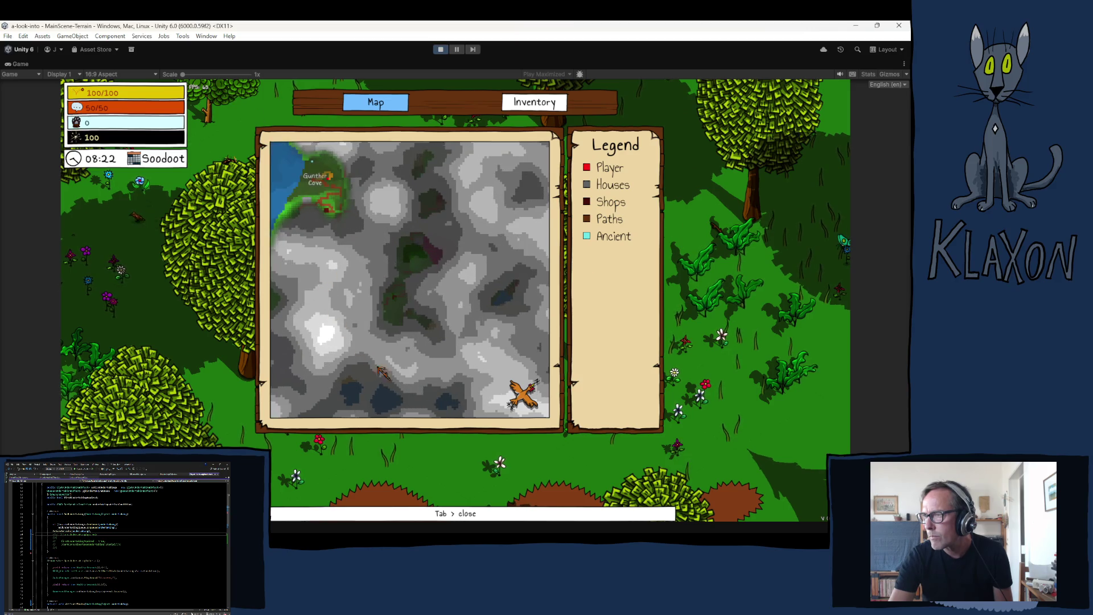
key(Tab)
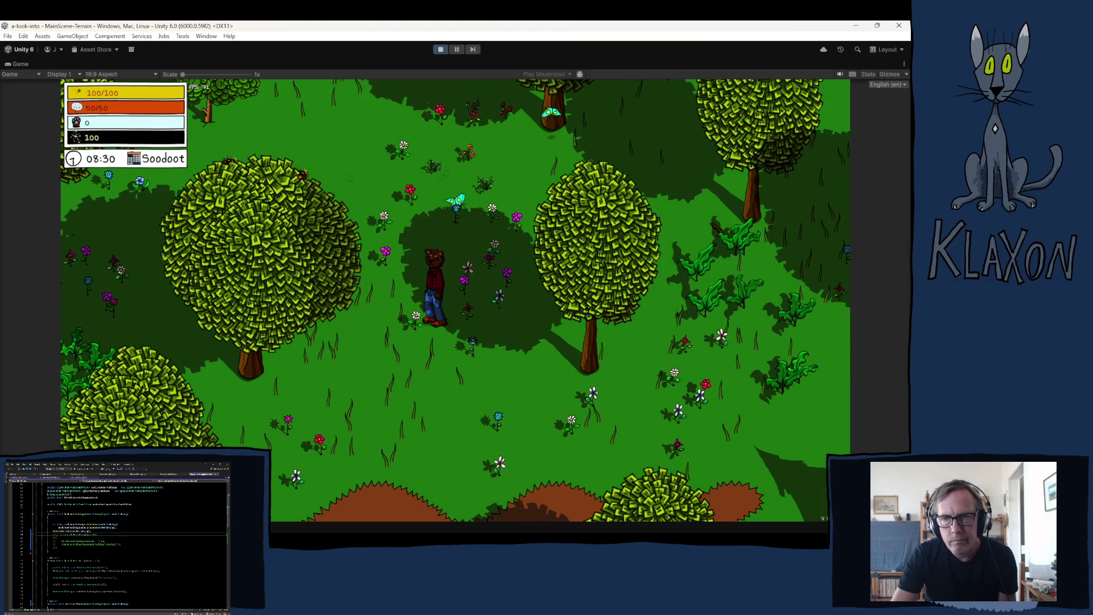
click(440, 49)
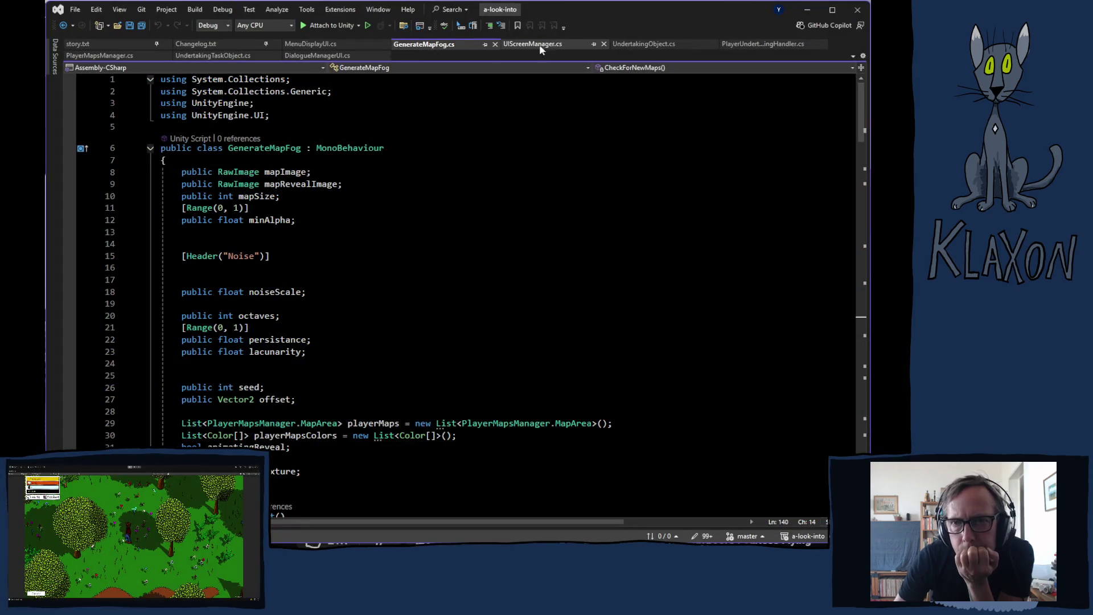
Go from RewardTask to the ActivateMapArea definition and add a line after the Discovery sound.
click(210, 55)
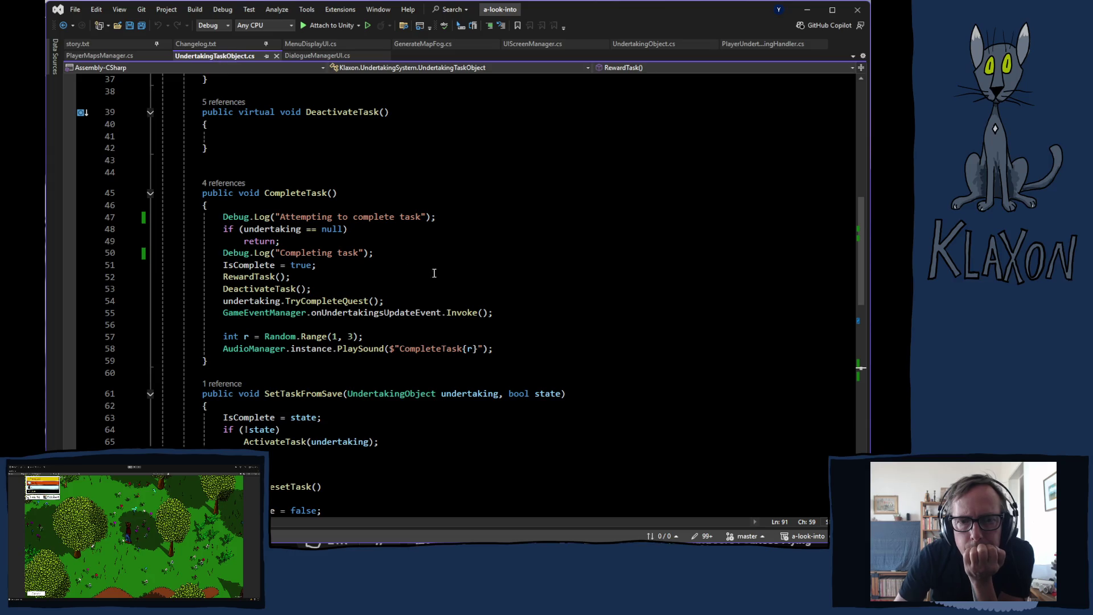
scroll(487, 308, down, 5)
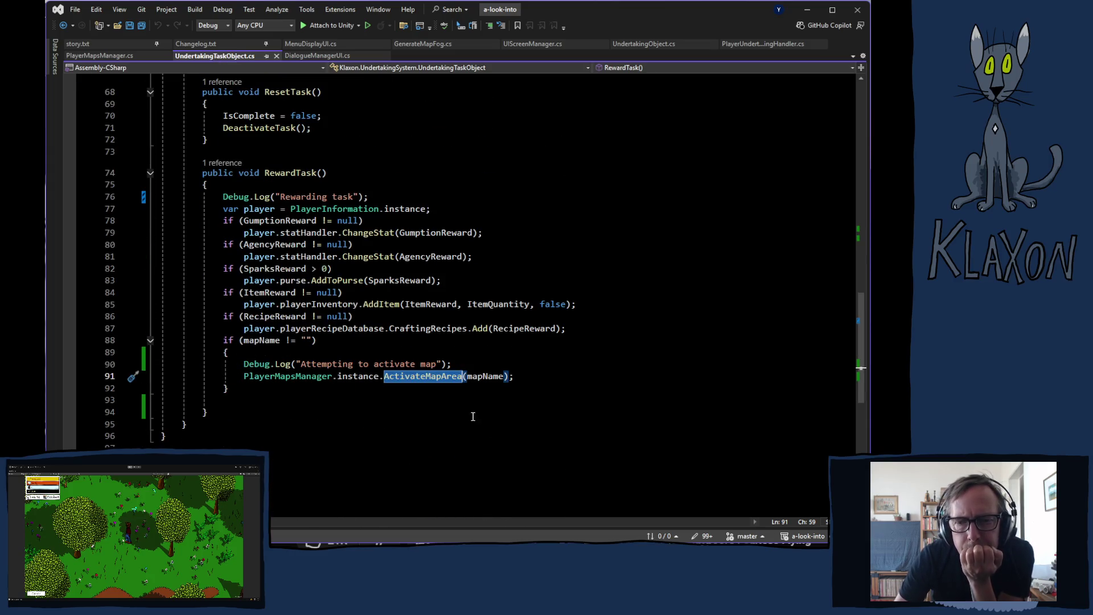
key(F12)
click(507, 357)
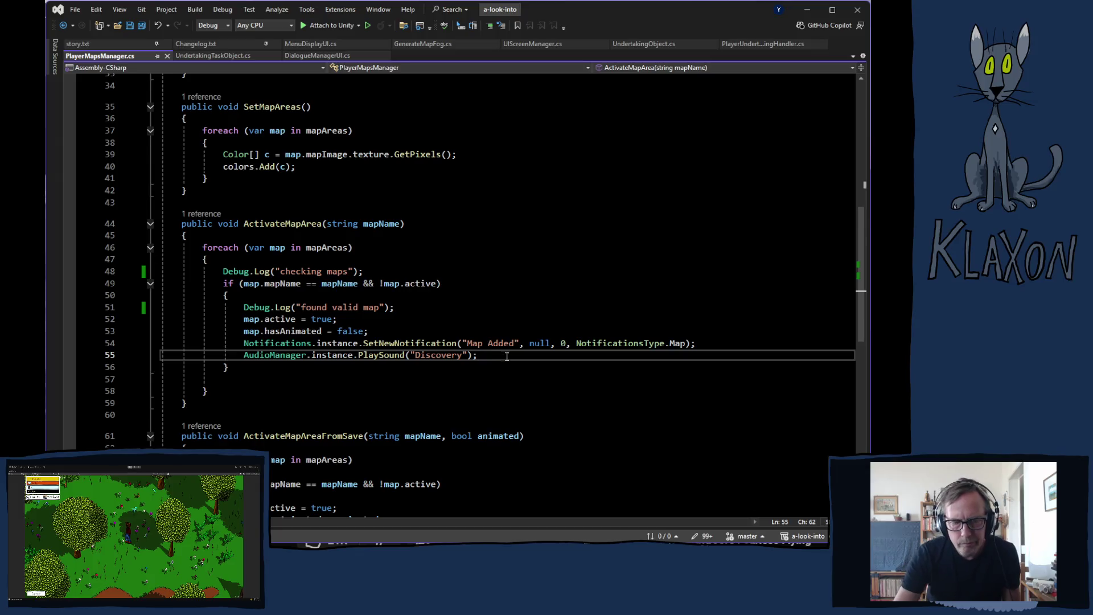
key(Return)
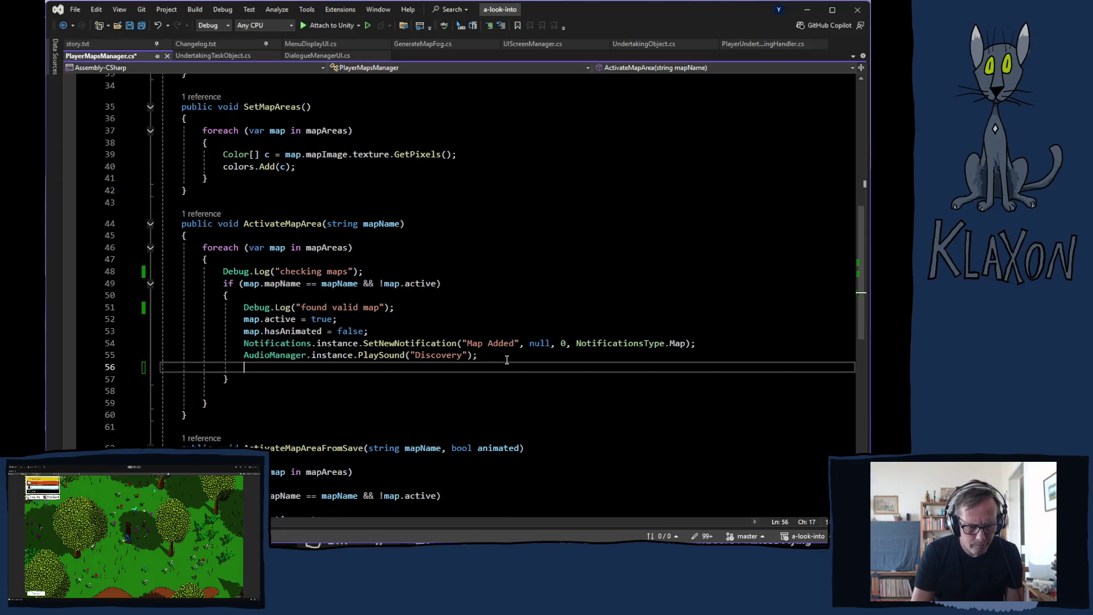
text(ui)
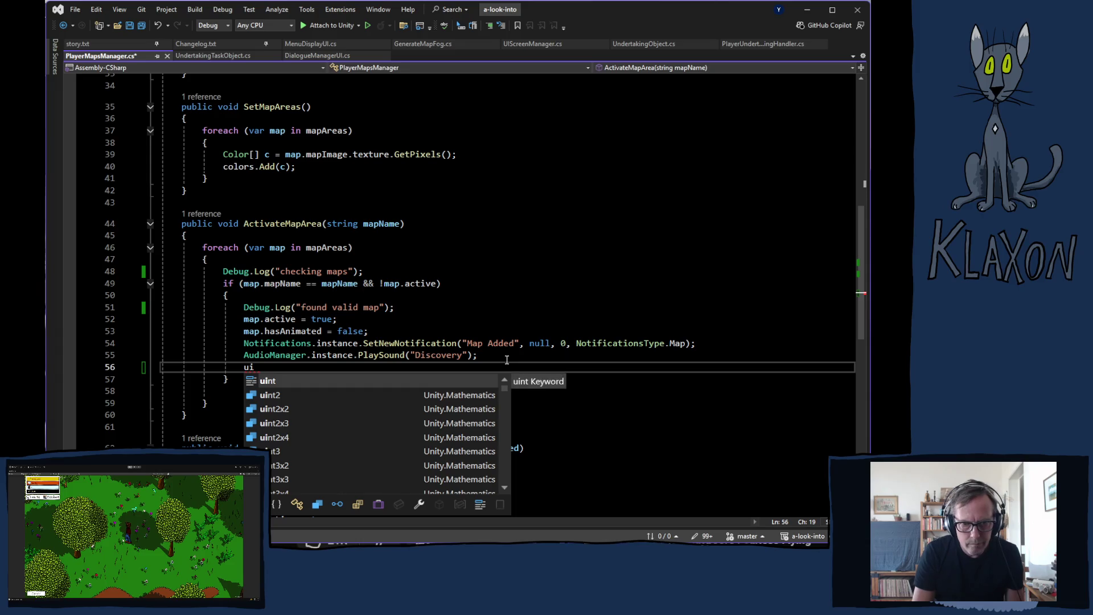
text(di)
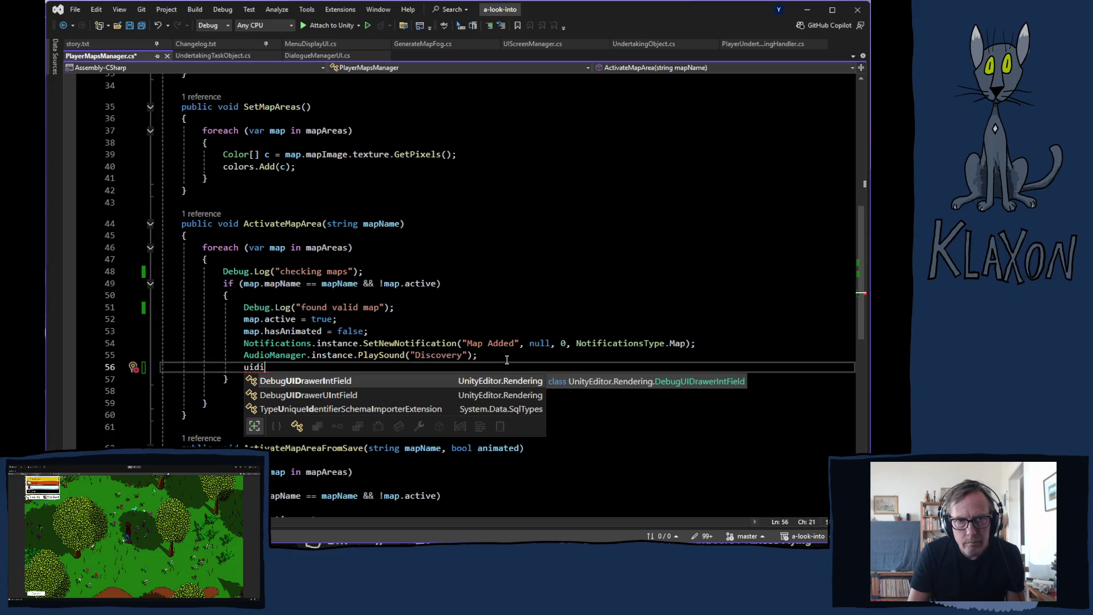
key(BackSpace)
key(BackSpace)
key(BackSpace)
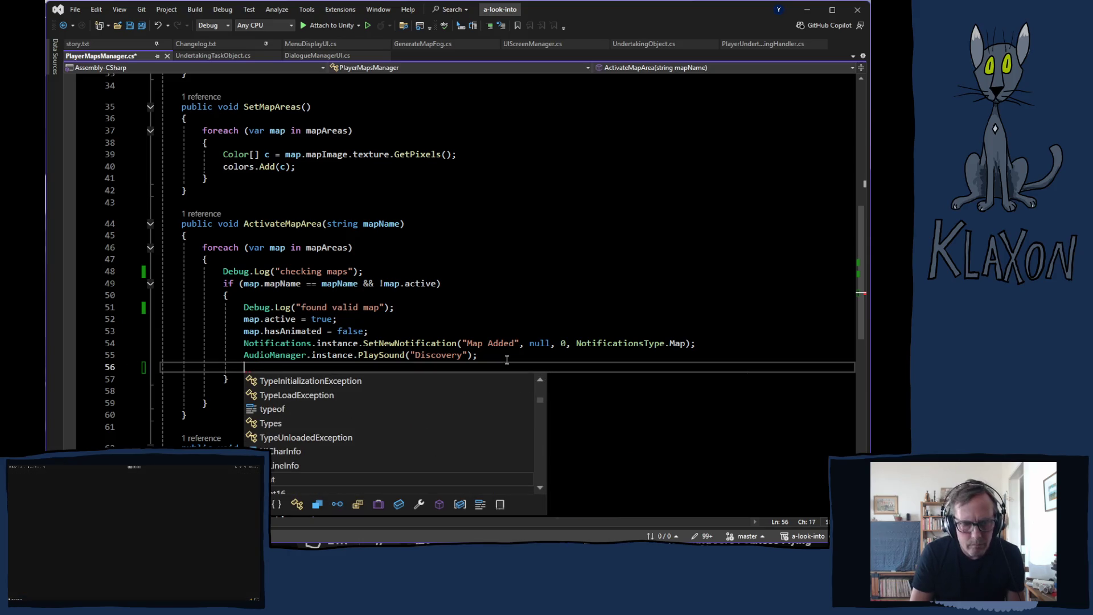
text(dis)
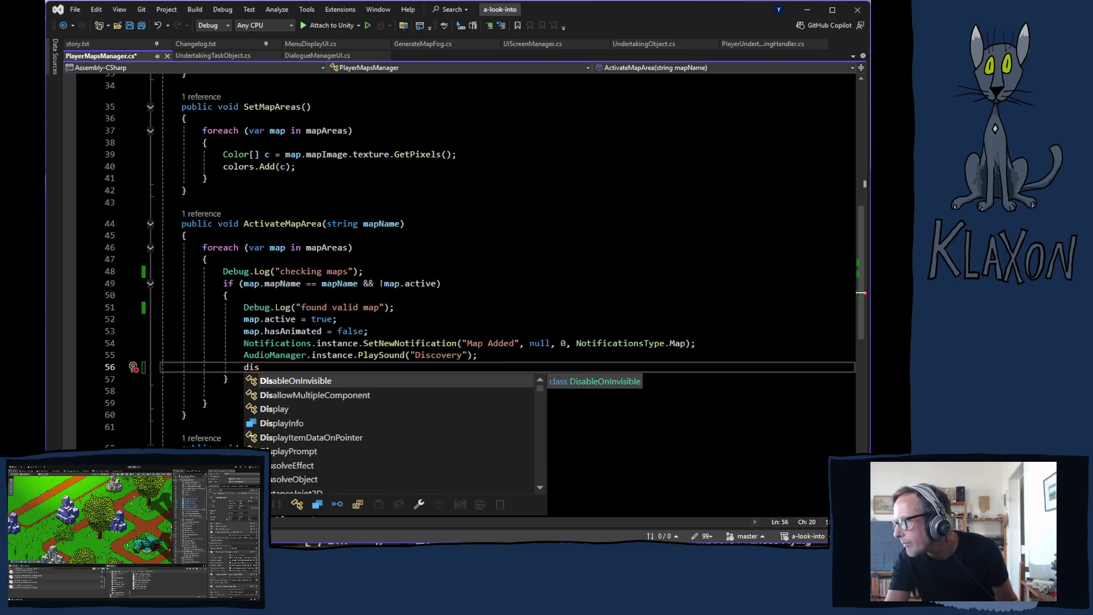
key(alt+Tab)
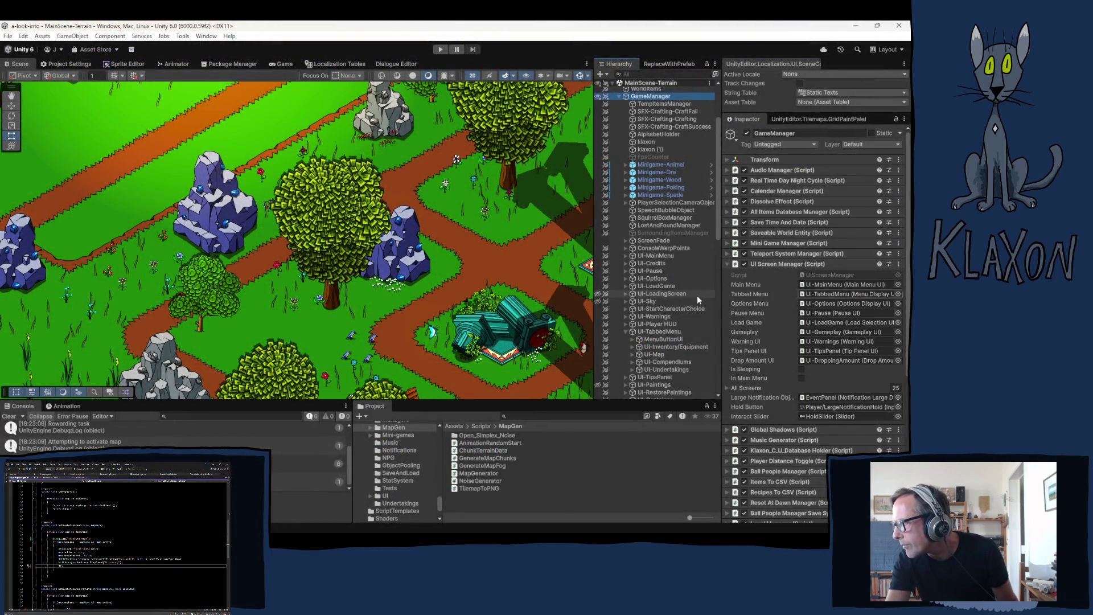
key(alt+Tab)
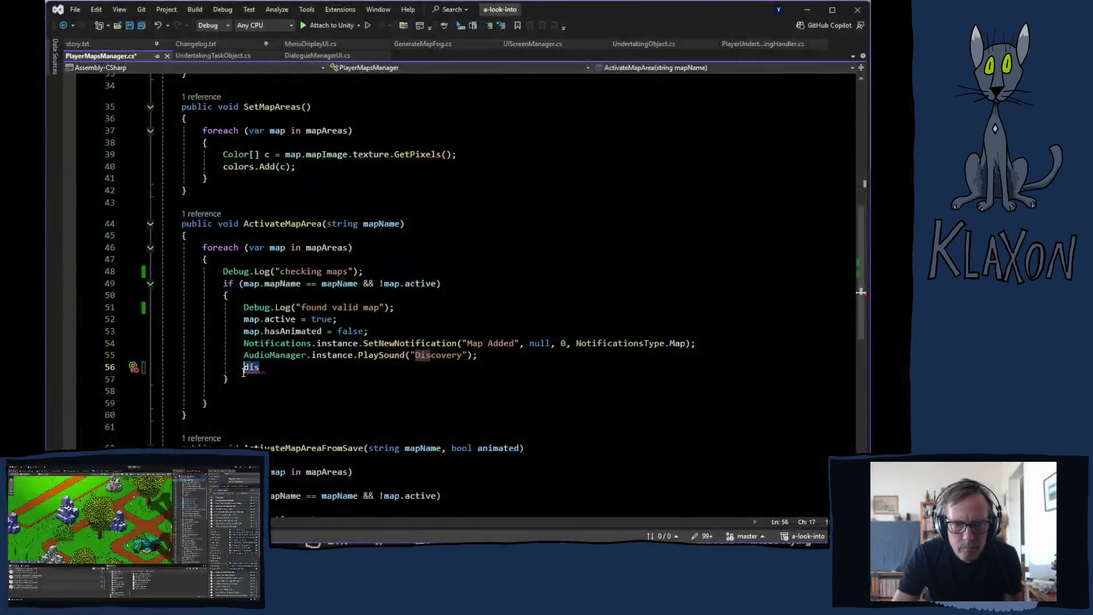
Enter UIScreenManager.instance.SetMapOpen on line 56 using IntelliSense completions.
text(uiscr)
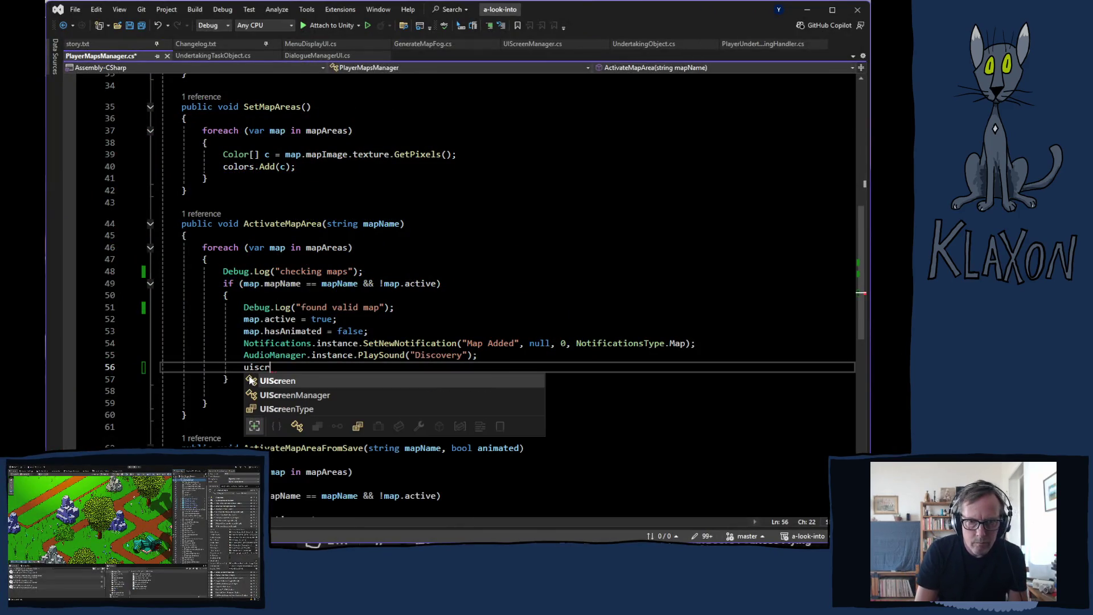
key(Up)
key(Tab)
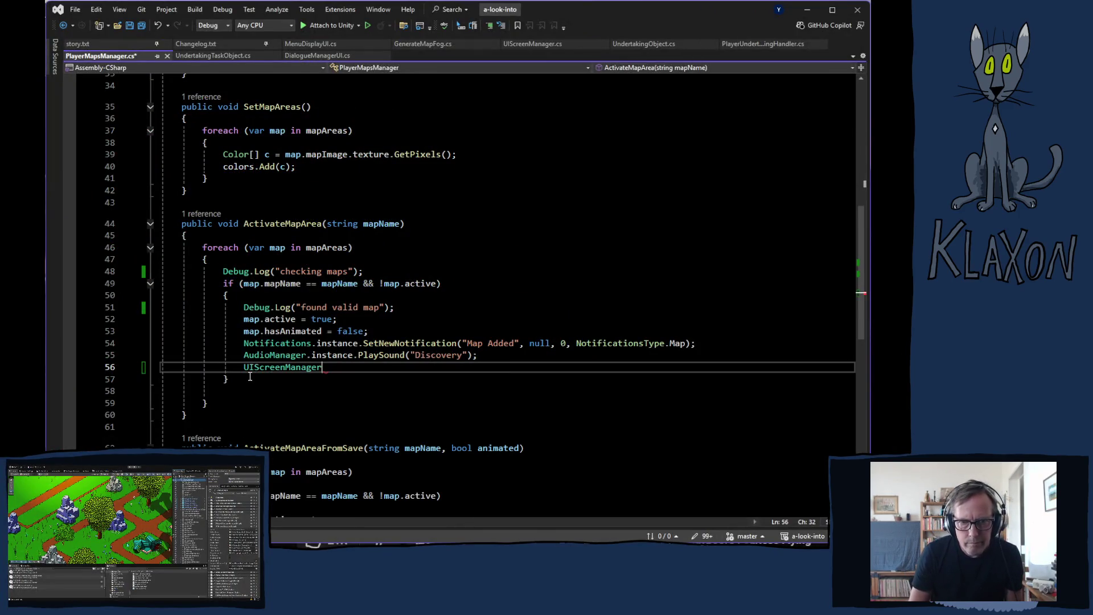
text(.in)
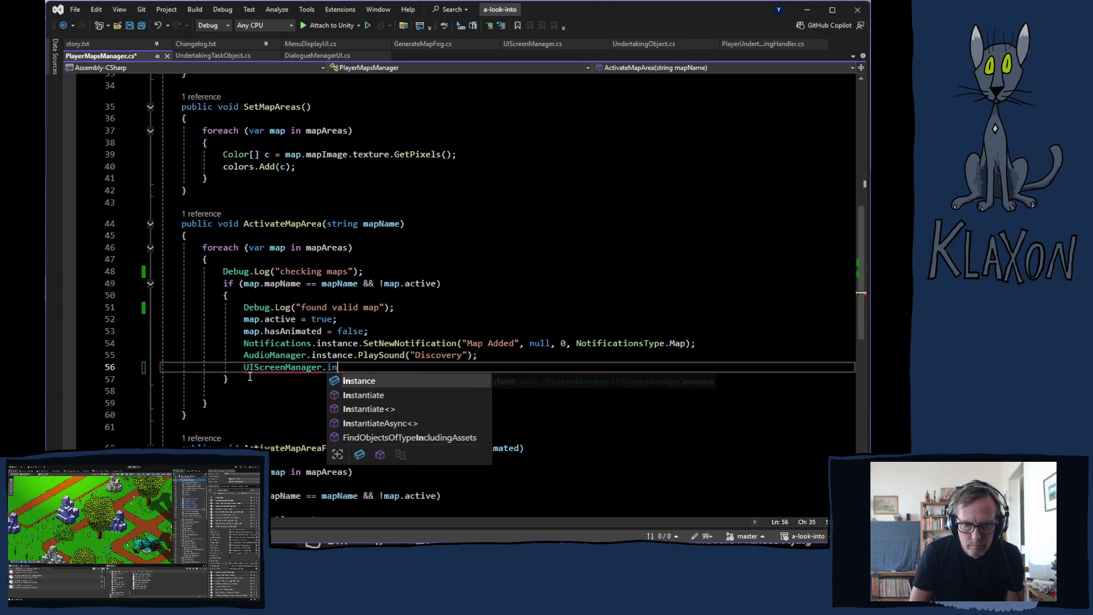
key(Tab)
text(.)
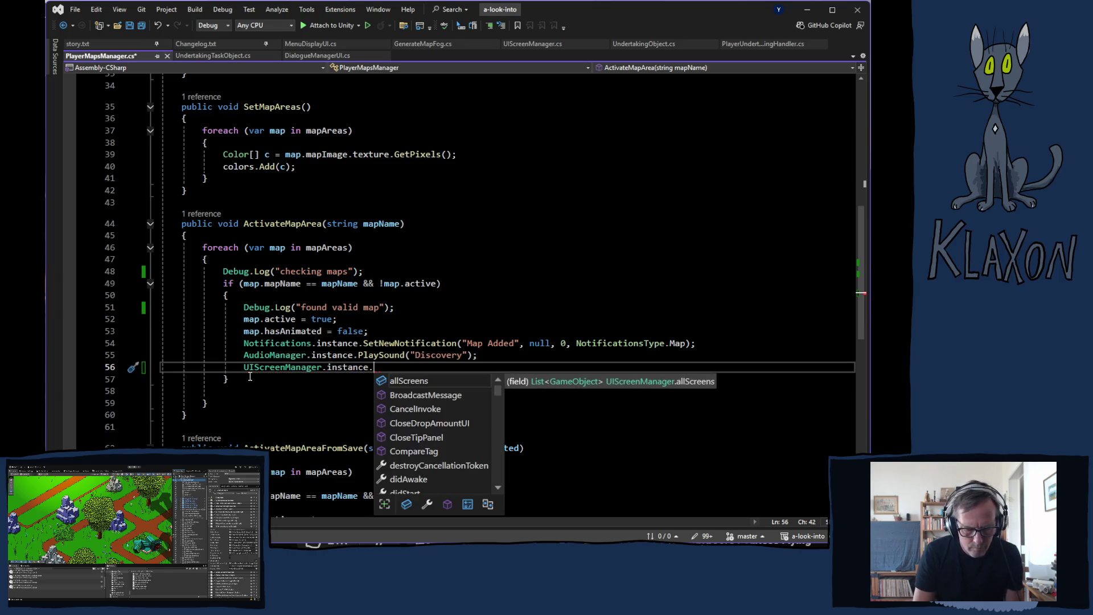
text(a)
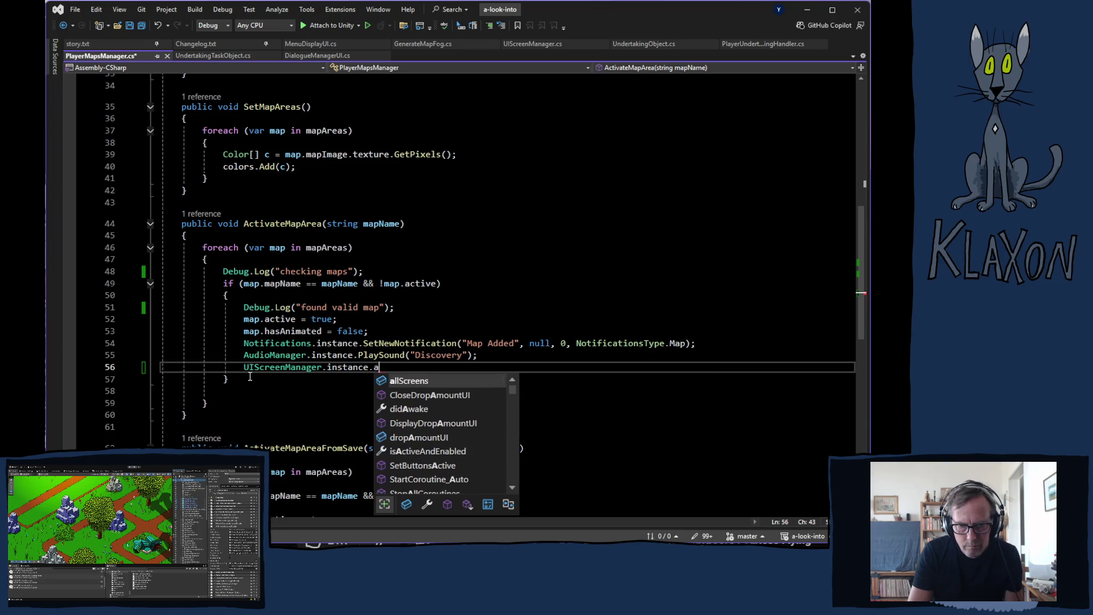
key(BackSpace)
text(ma)
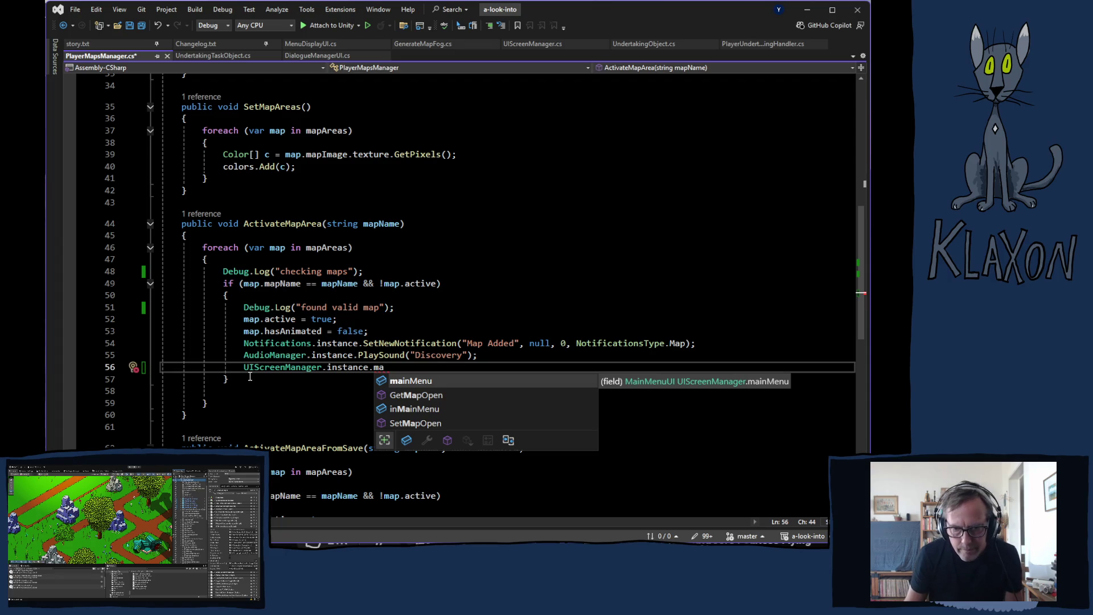
key(Down)
key(Down)
key(Down)
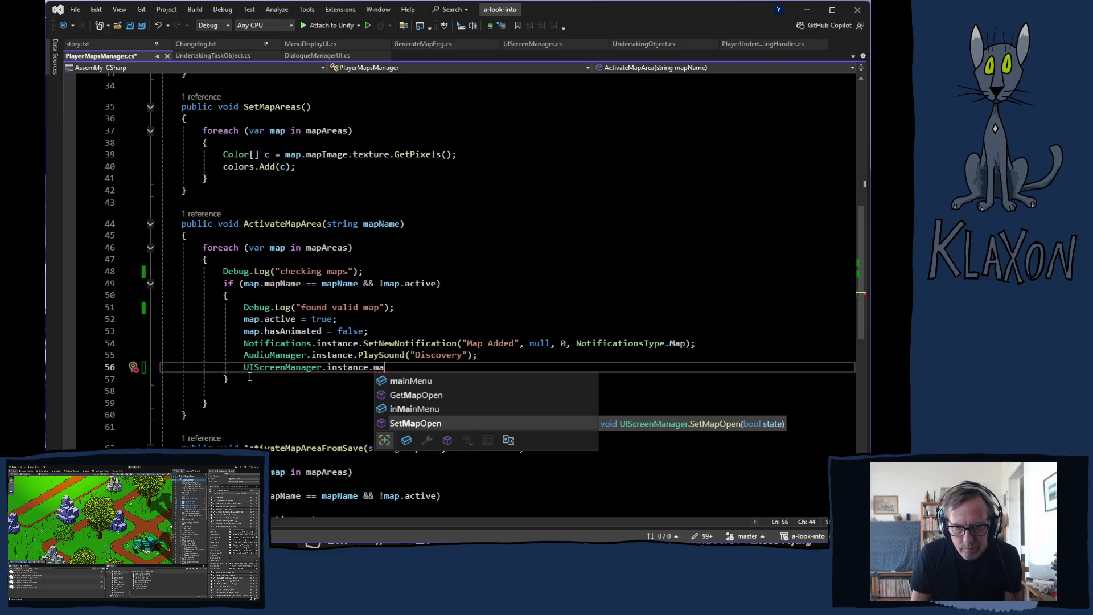
key(Tab)
Close the call with parentheses, undo the accidental braces block, and view SetMapOpen's definition.
text((){)
key(Return)
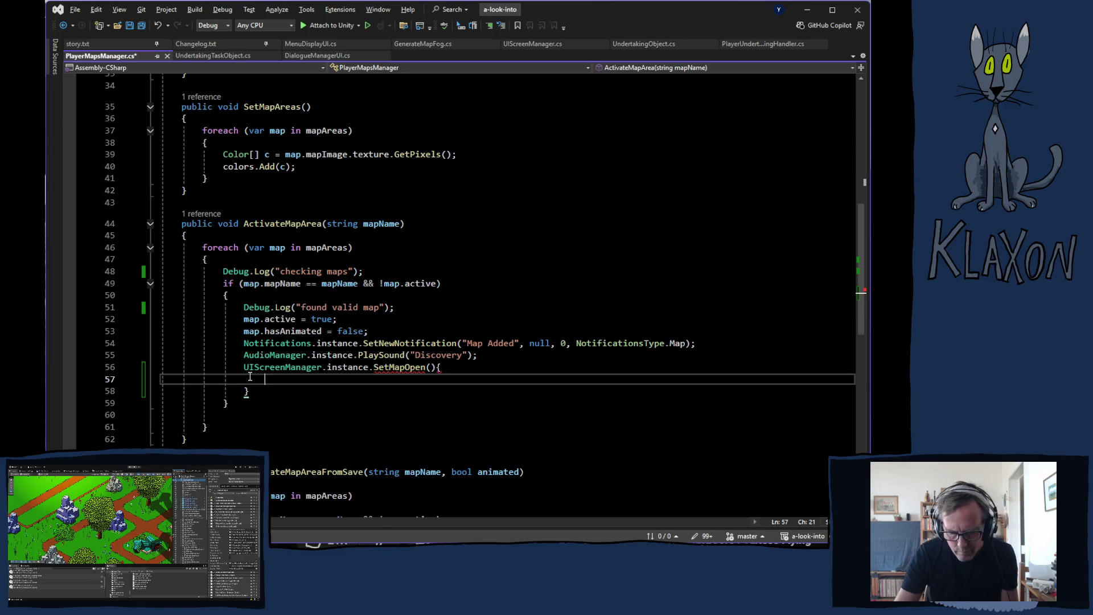
key(ctrl+z)
key(ctrl+z)
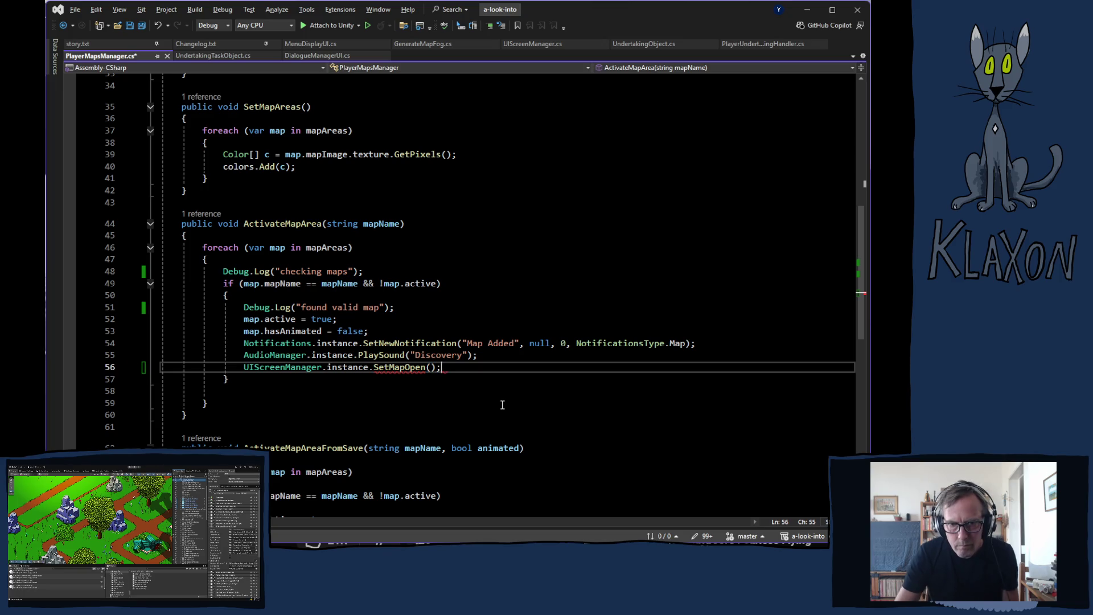
ctrl+click(401, 367)
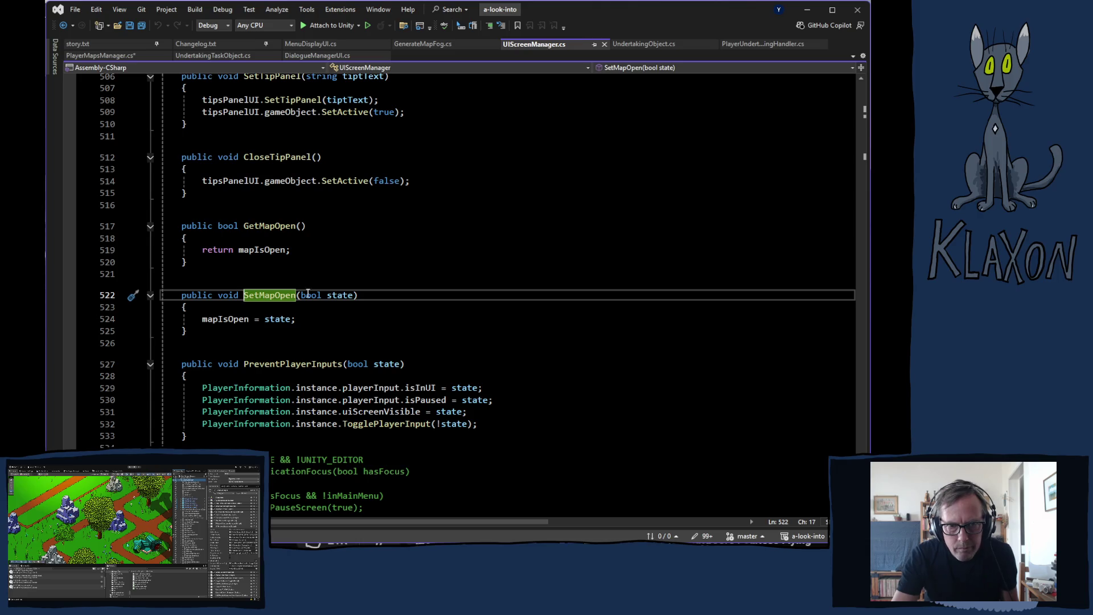
scroll(342, 356, up, 16)
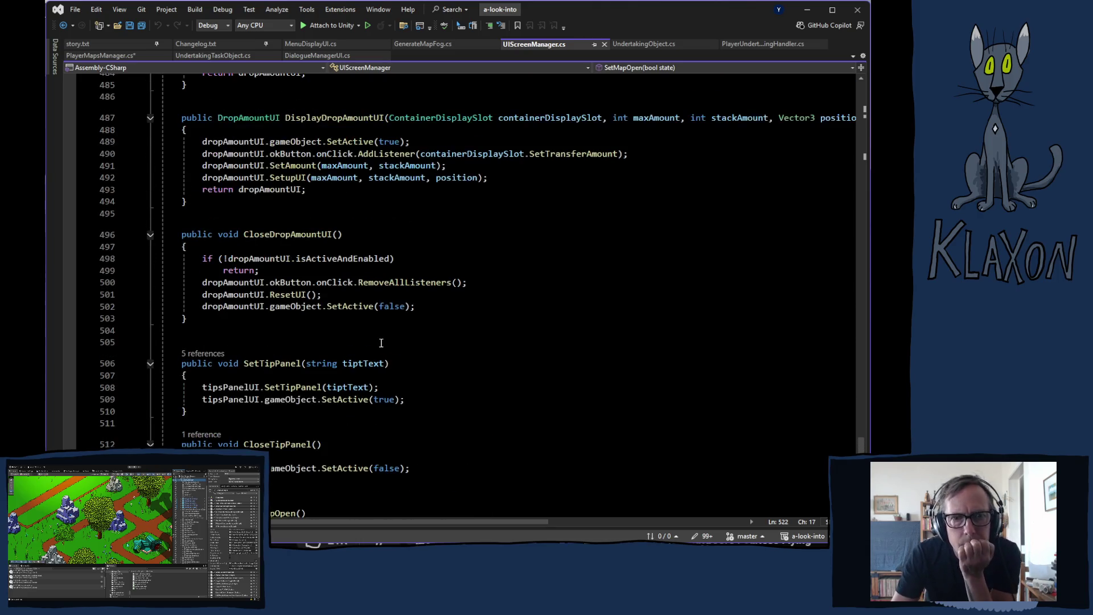
scroll(381, 359, up, 20)
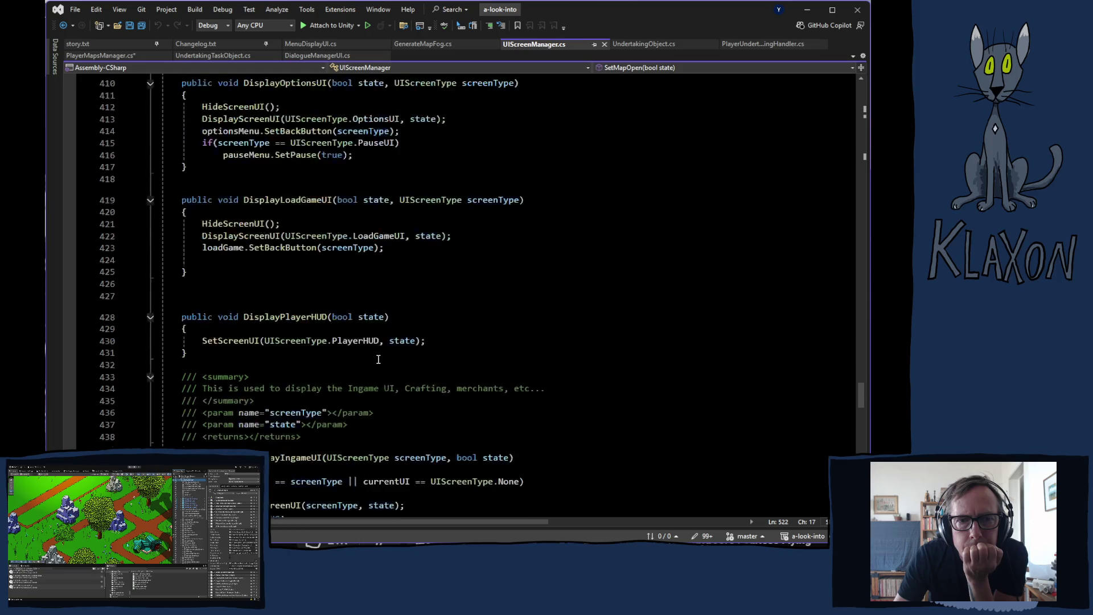
scroll(373, 357, up, 6)
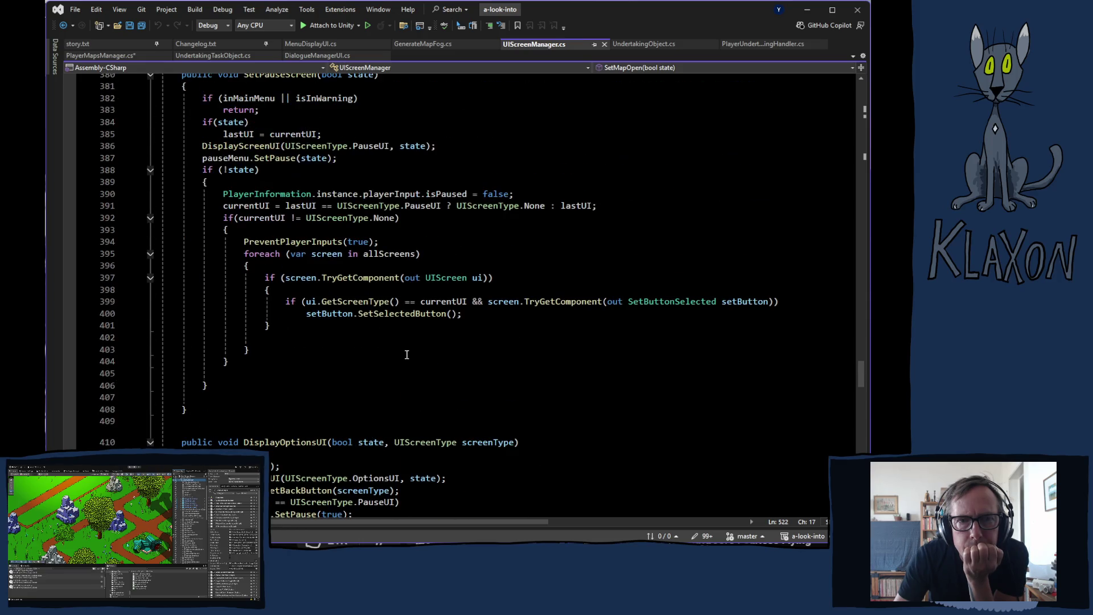
scroll(399, 355, up, 1)
scroll(399, 354, down, 5)
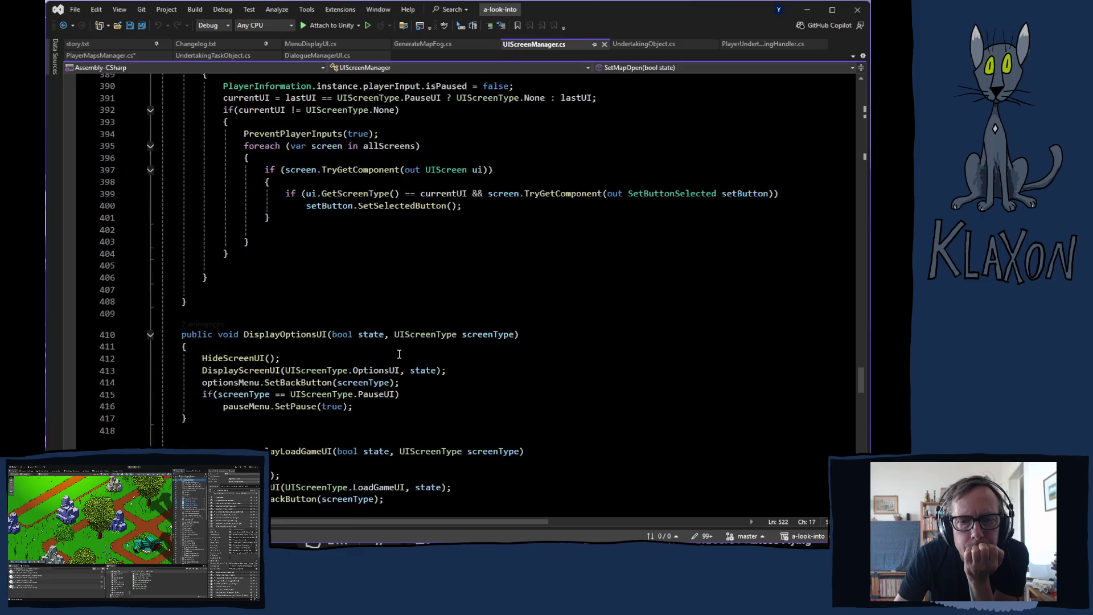
scroll(399, 353, up, 9)
scroll(400, 353, up, 6)
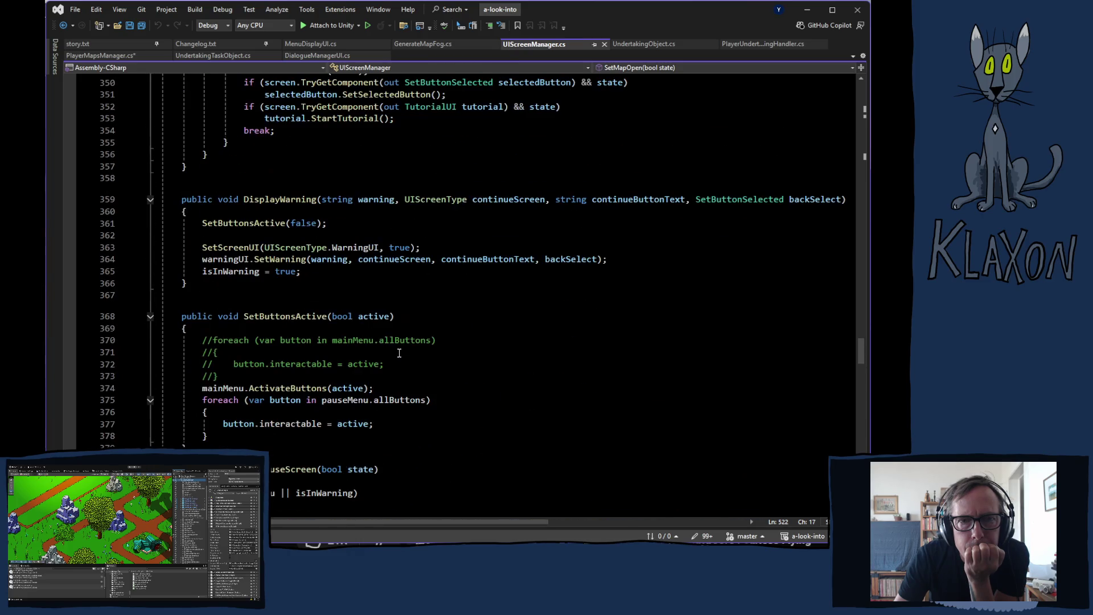
scroll(394, 352, up, 8)
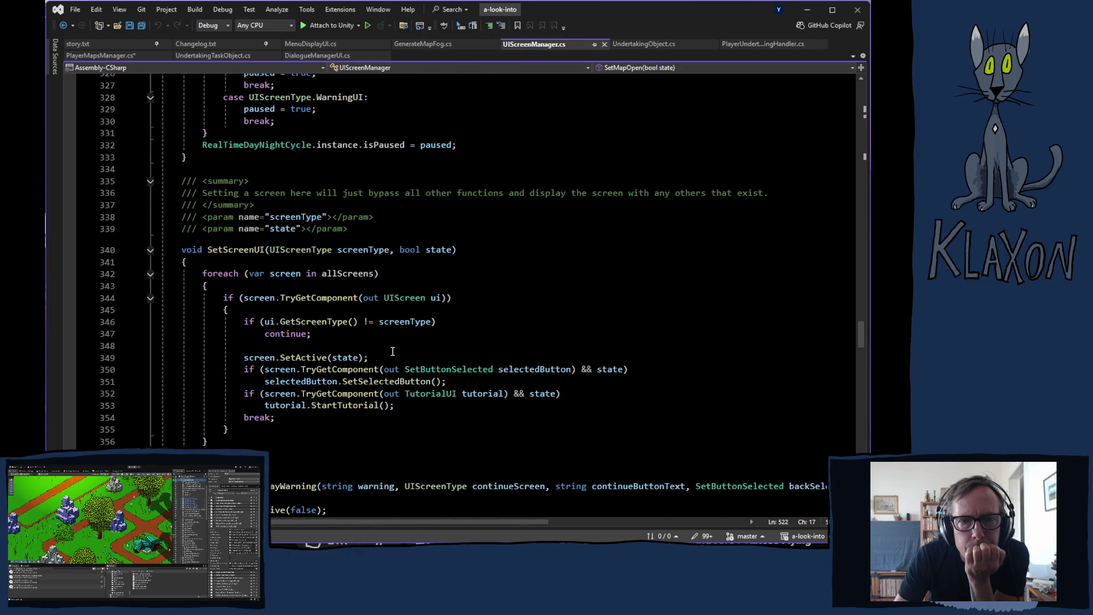
scroll(392, 351, up, 20)
scroll(392, 352, up, 20)
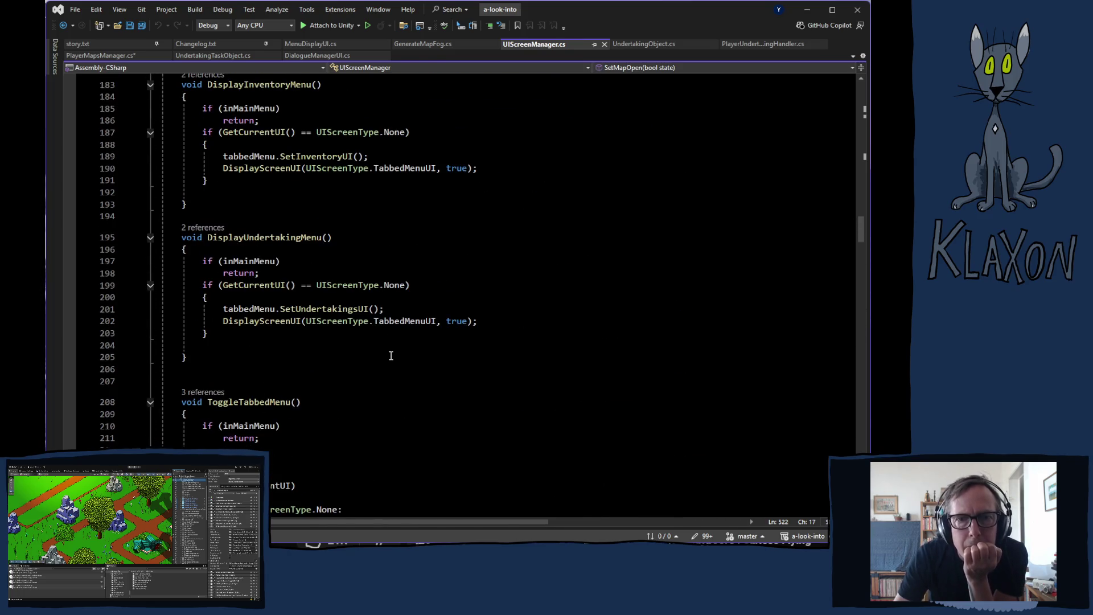
scroll(391, 357, up, 8)
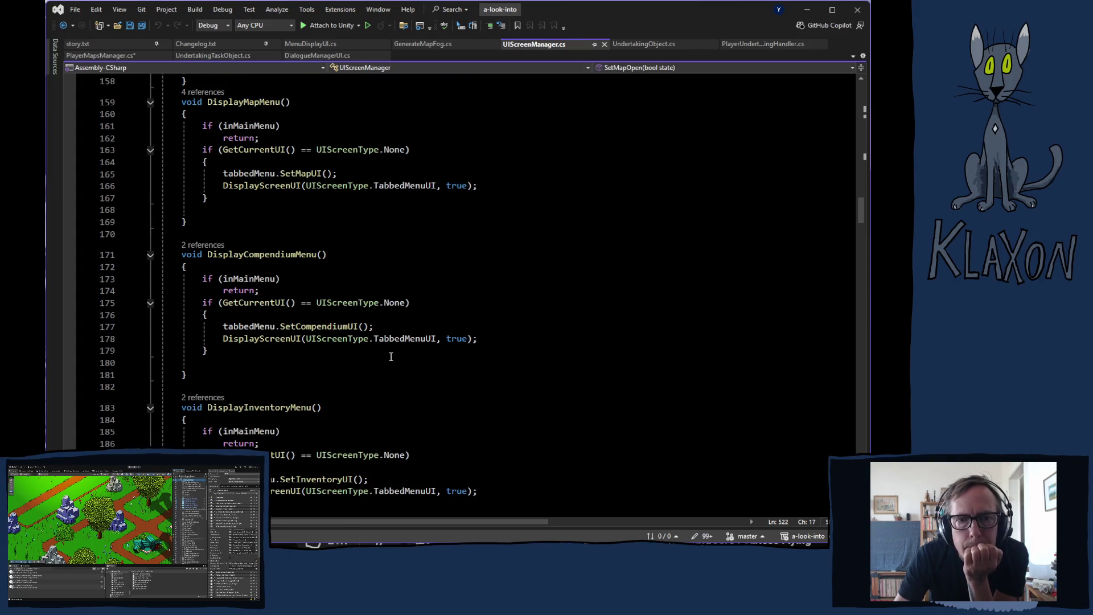
scroll(391, 357, up, 5)
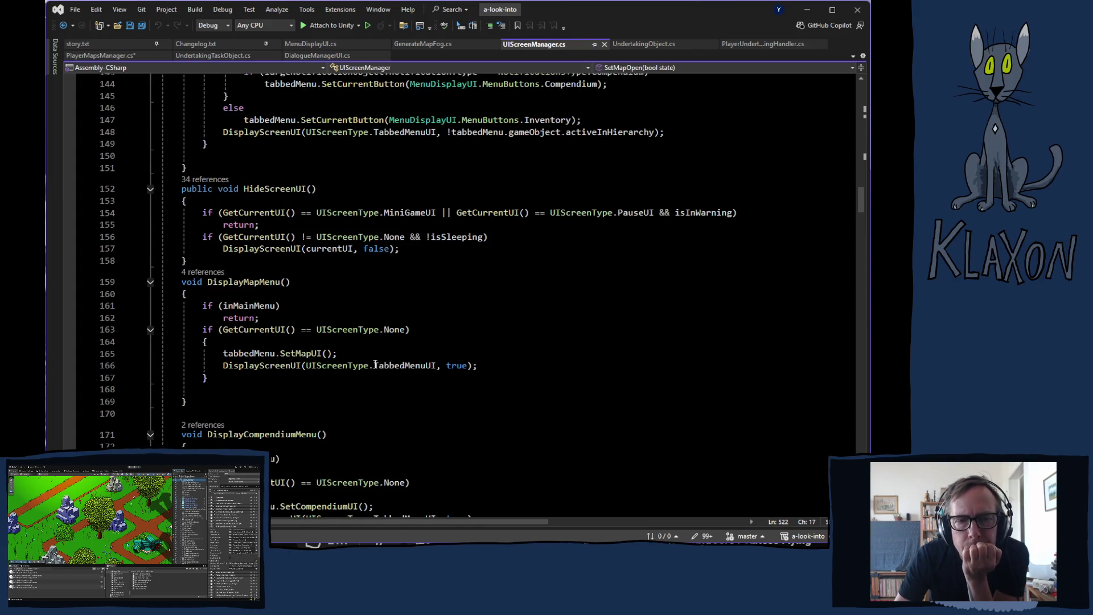
scroll(373, 369, up, 8)
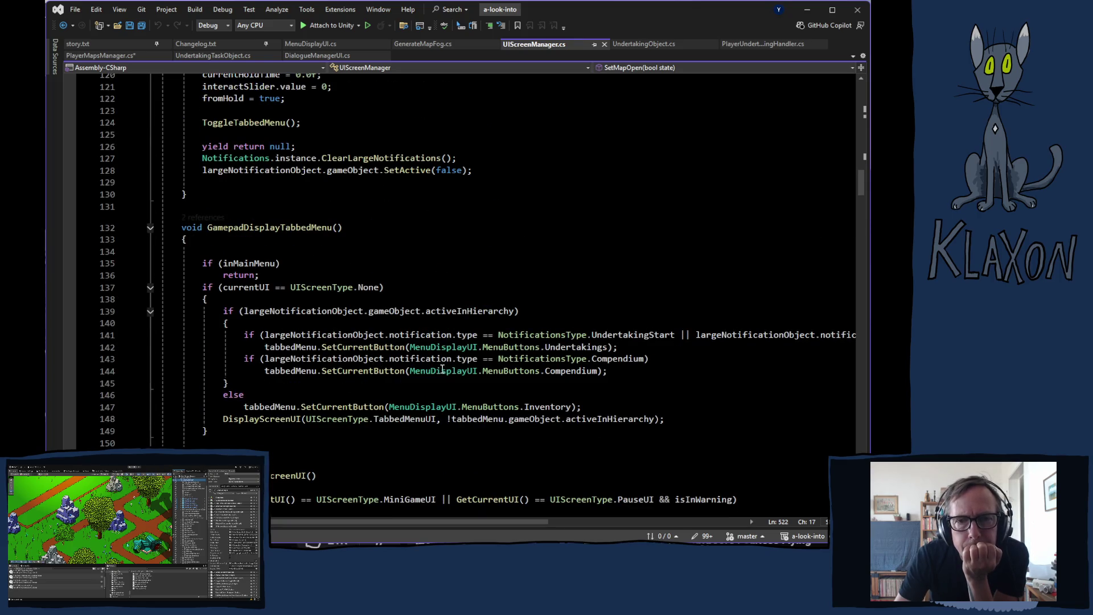
scroll(438, 368, down, 3)
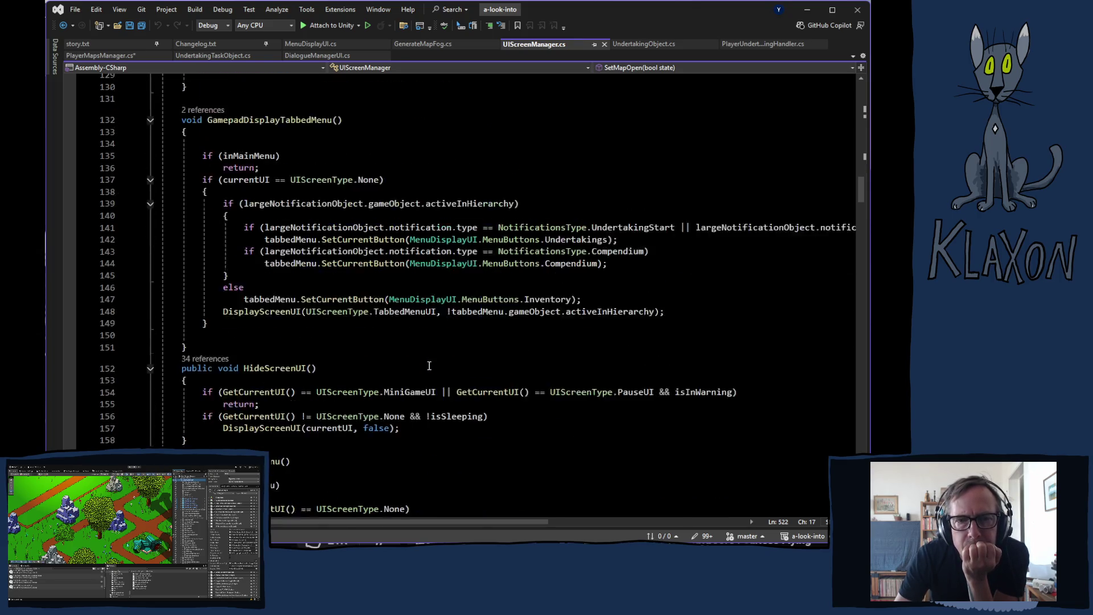
scroll(426, 366, up, 5)
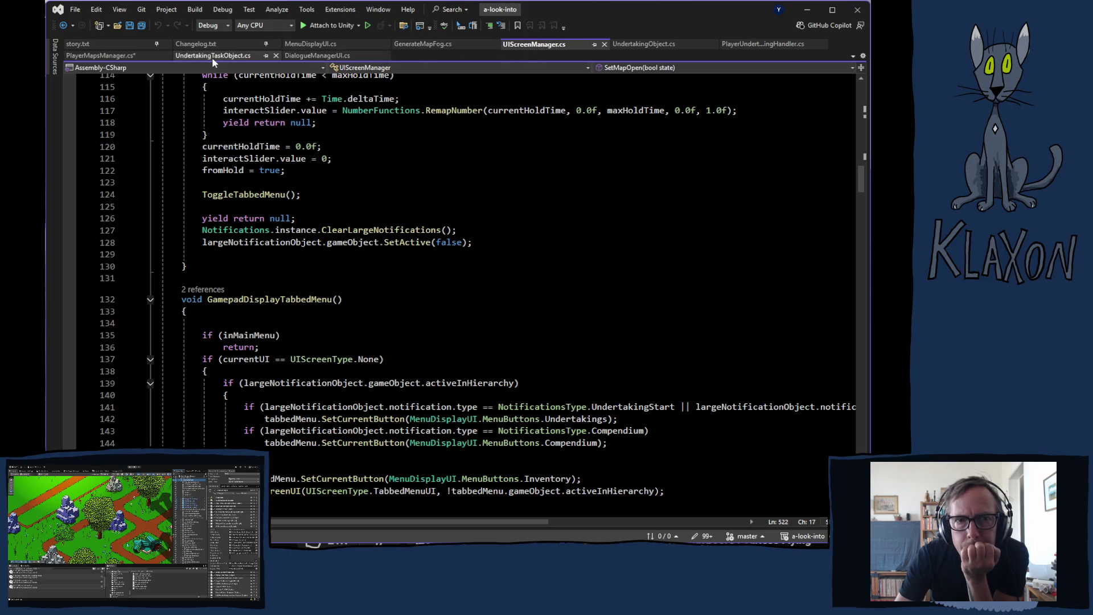
click(118, 55)
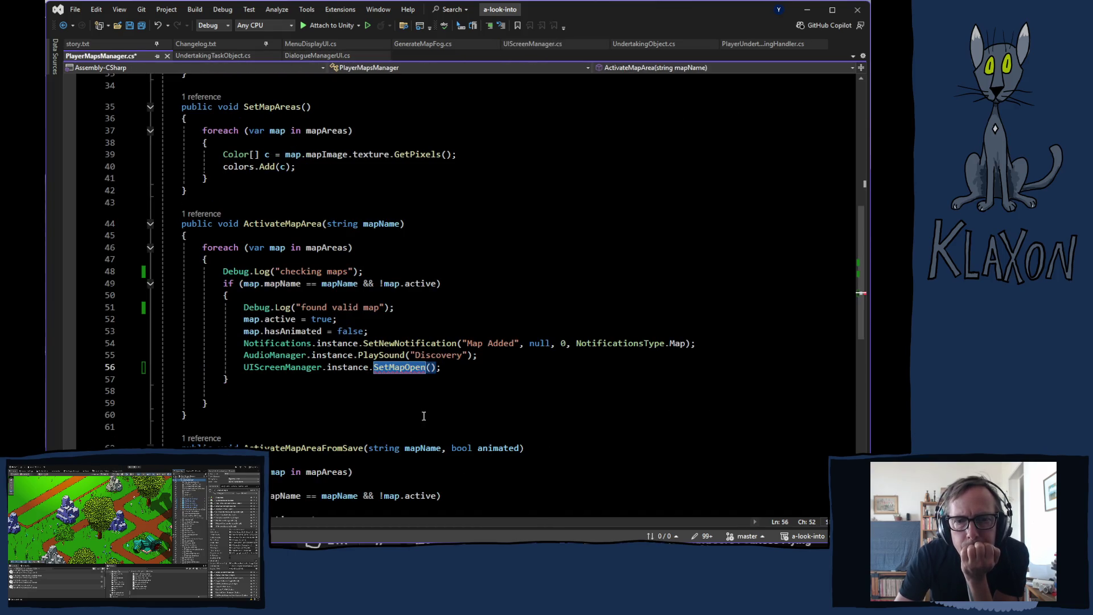
Replace the SetMapOpen call with an unfinished DisplayScreenUI( call, after checking DisplayIngameUI.
mouse_move(440, 367)
mouse_down()
mouse_move(228, 379)
mouse_move(385, 376)
mouse_up()
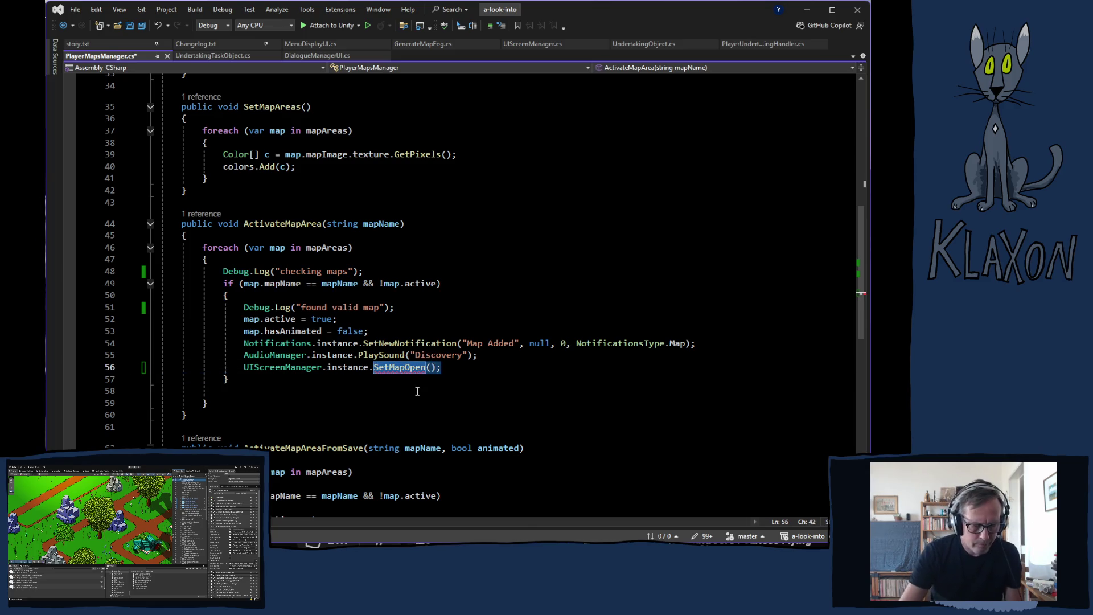
text(dis)
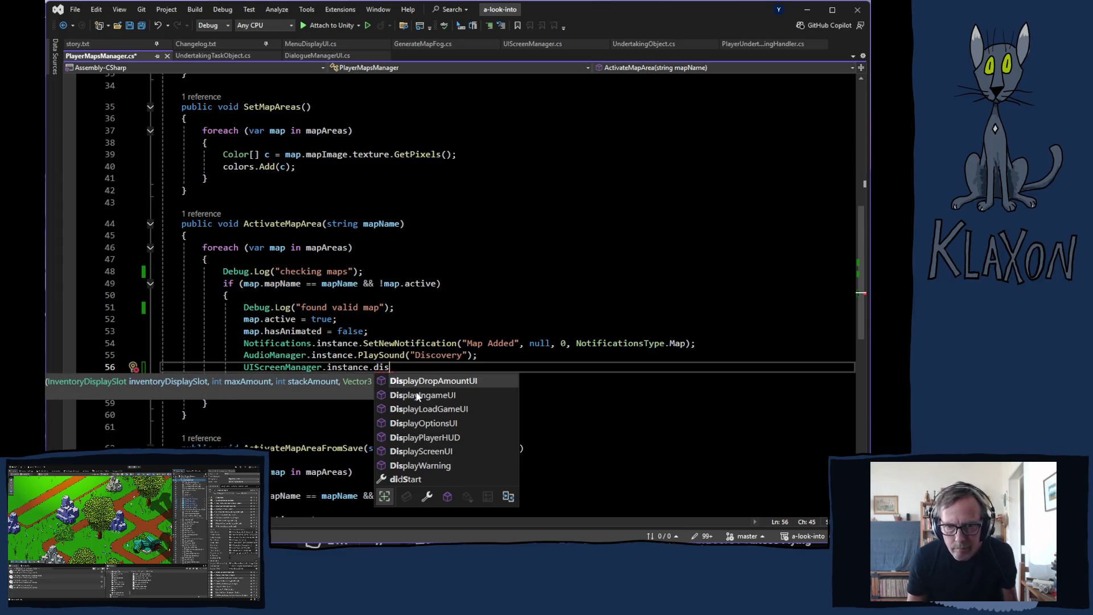
click(417, 397)
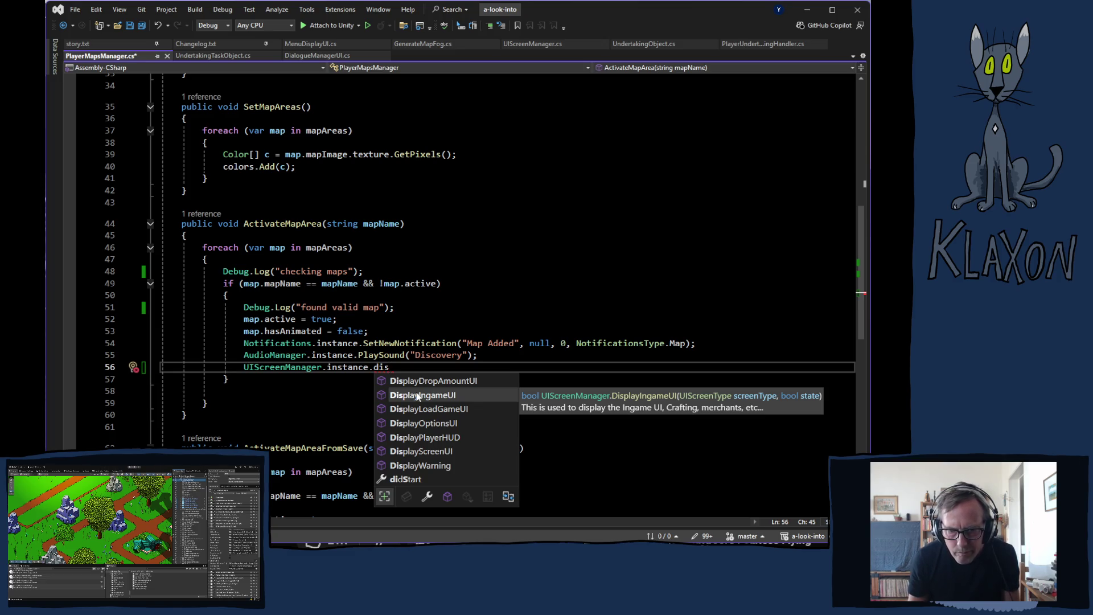
key(Down)
key(Down)
key(Down)
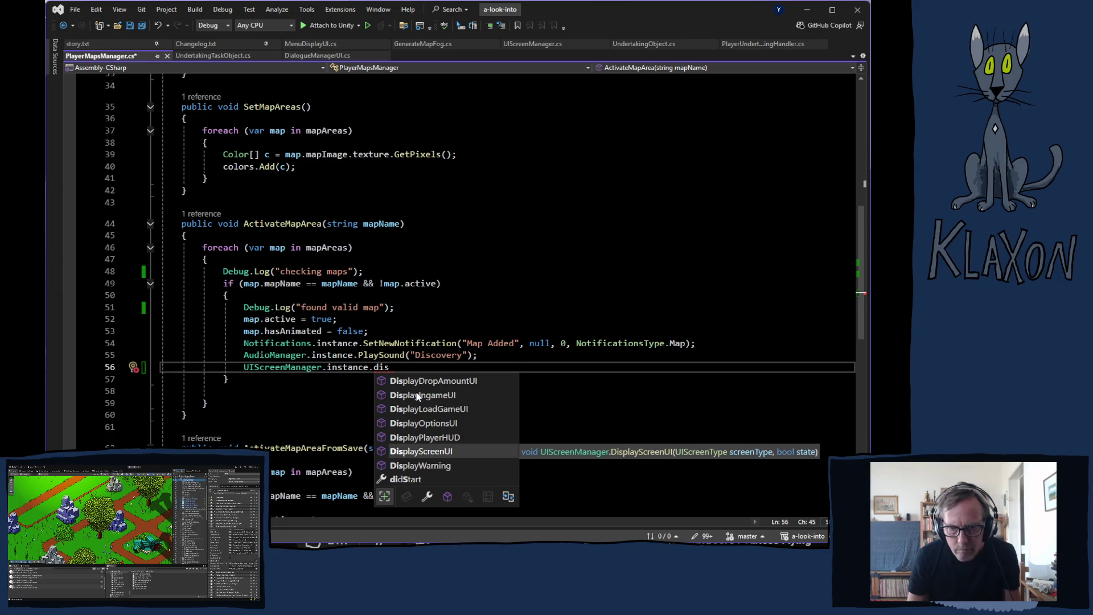
key(Tab)
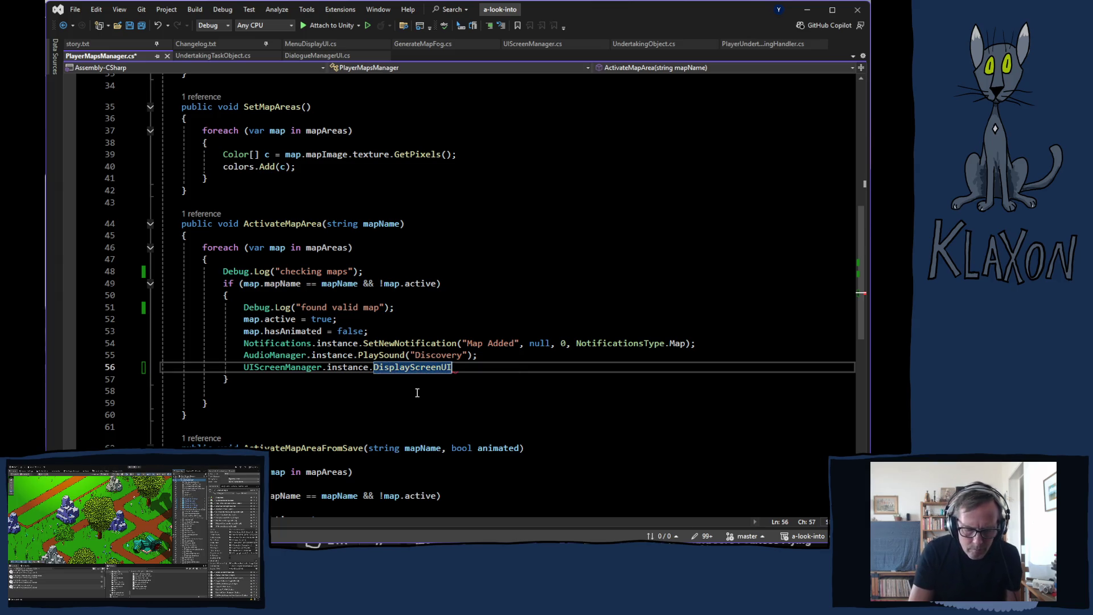
text(()
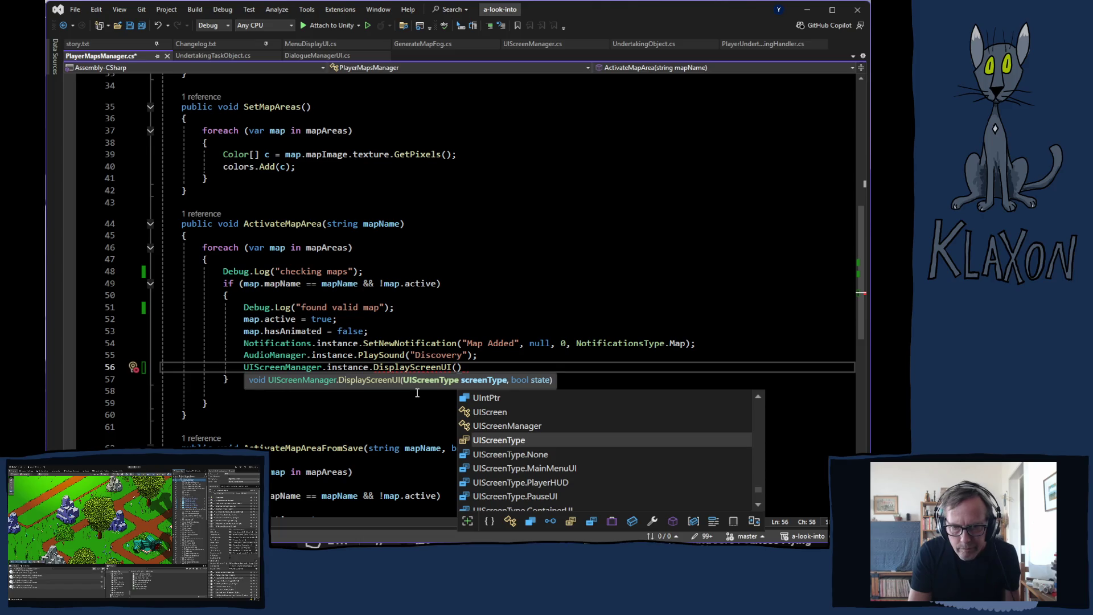
Browse the UIScreenType values, then delete the unfinished call on line 56.
key(Down)
key(Down)
key(Down)
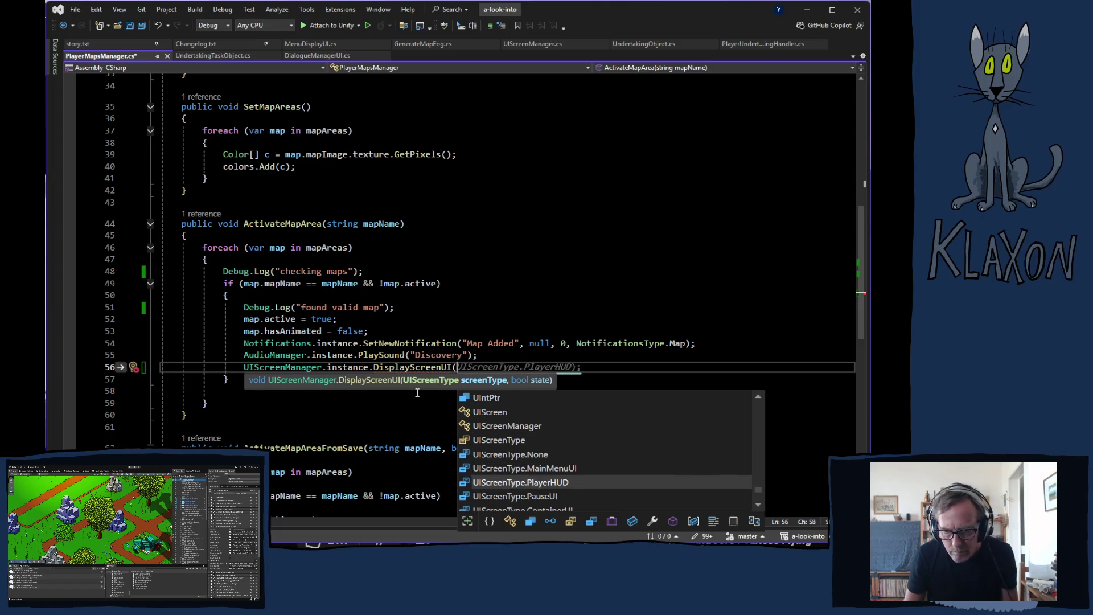
key(Down)
key(Down)
key(Down)
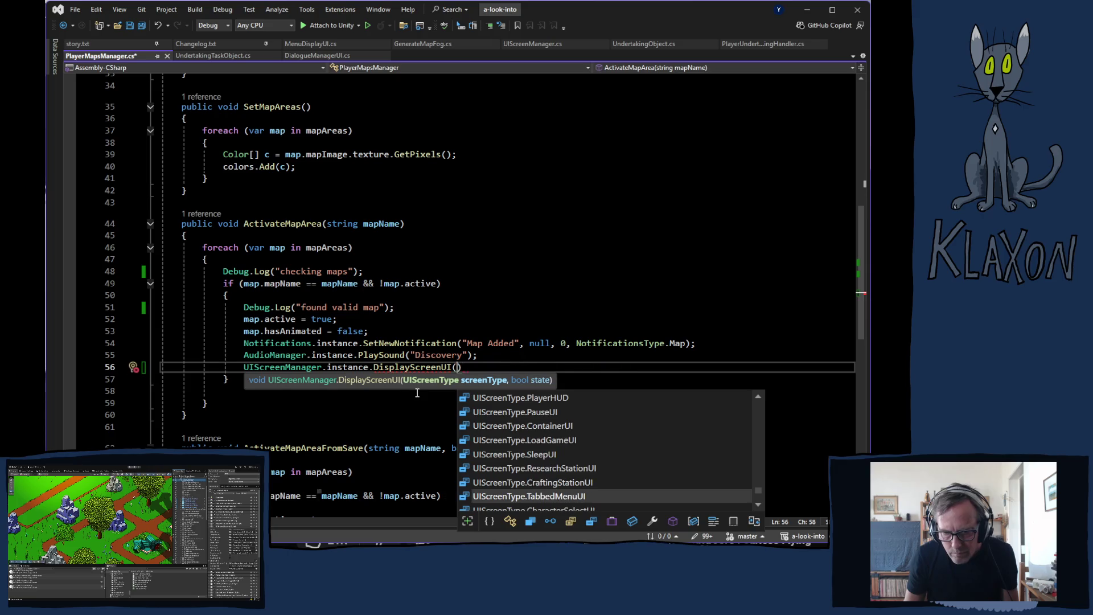
key(Down)
key(Down)
key(Down)
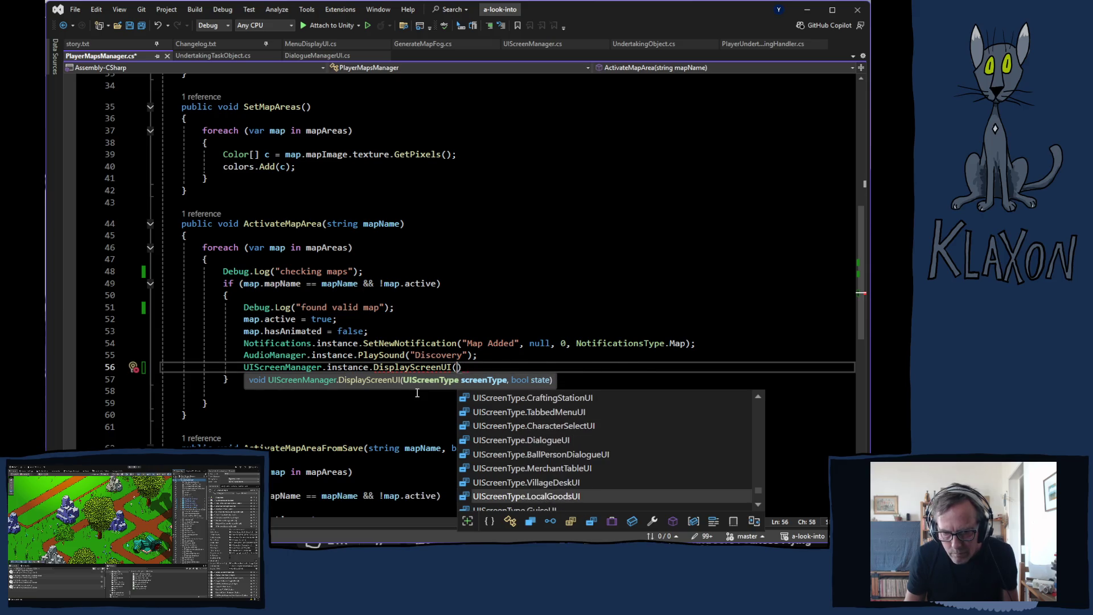
key(Down)
key(Down)
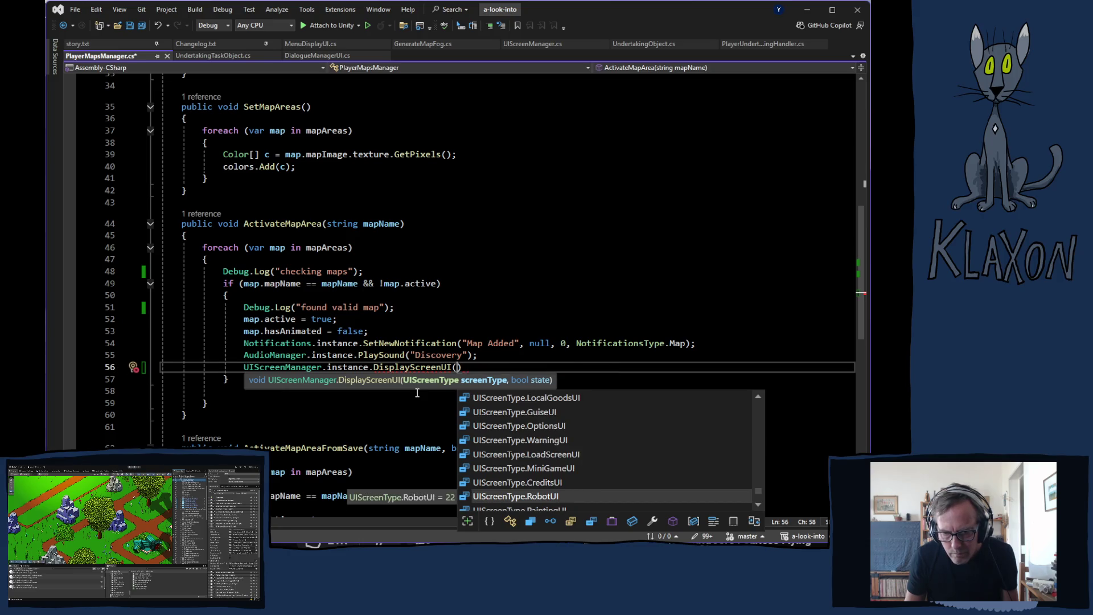
key(Down)
key(Down)
key(Down)
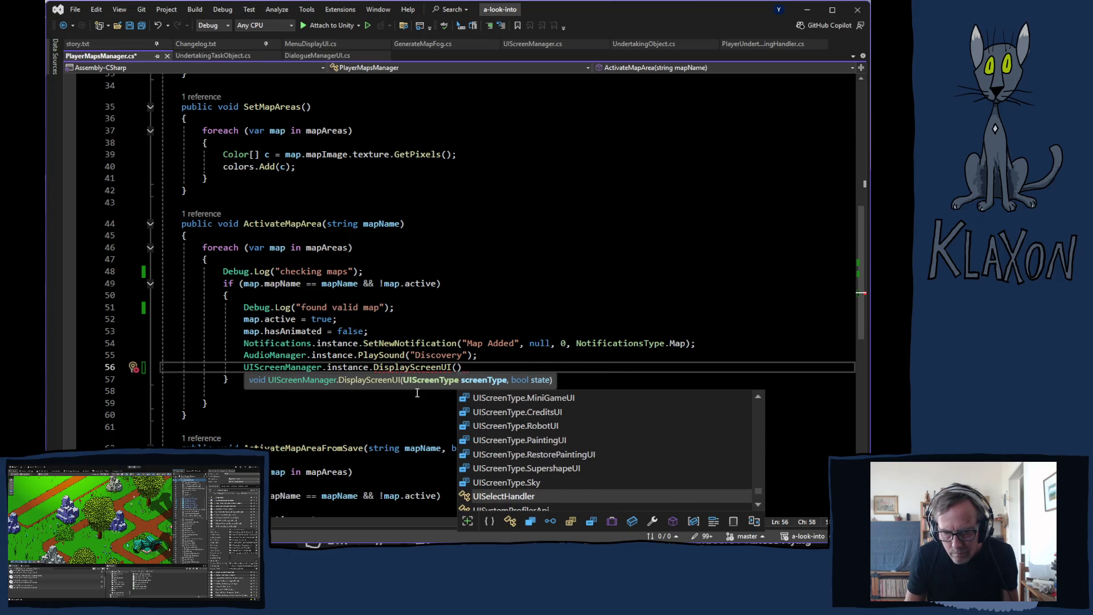
click(319, 414)
drag(246, 367, 480, 367)
key(BackSpace)
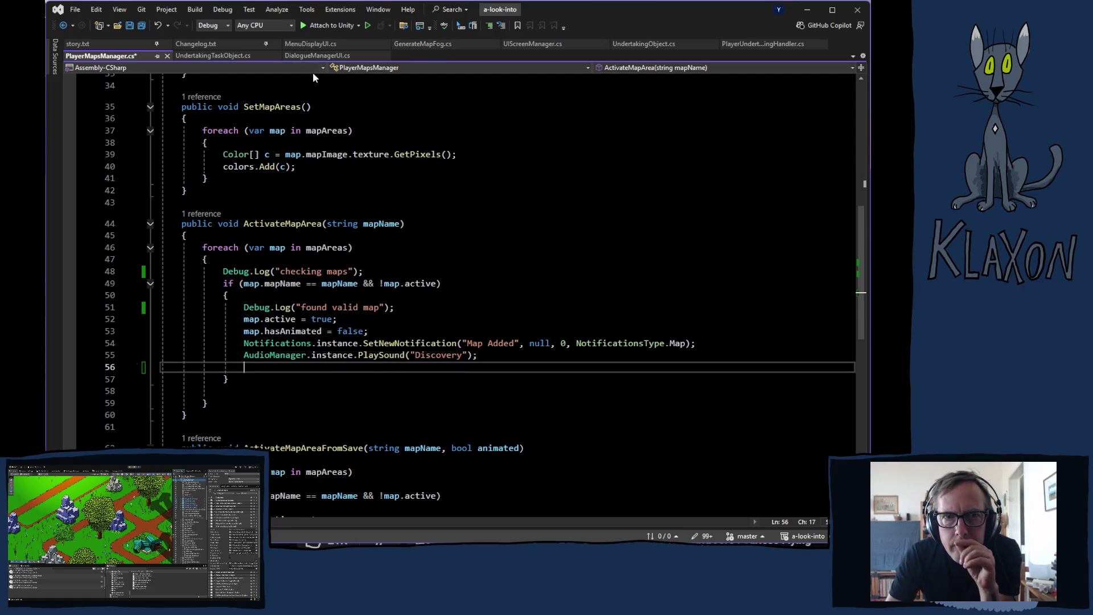
click(303, 57)
Browse DialogueManagerUI.cs near ActivateUndertaking, then view HideScreenUI in UIScreenManager.cs.
scroll(438, 322, down, 15)
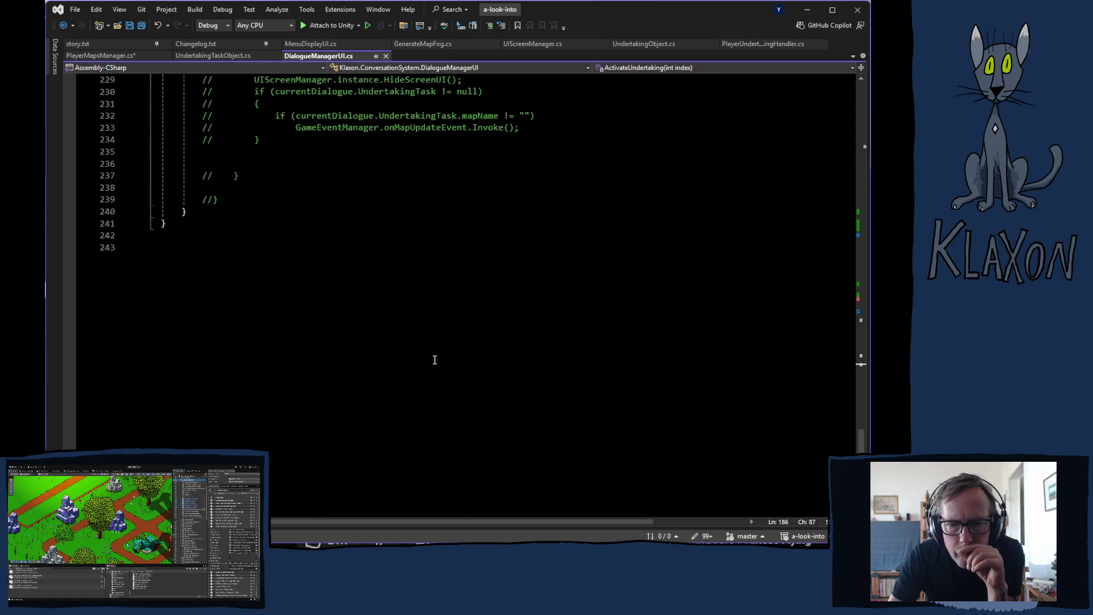
scroll(432, 359, up, 8)
scroll(420, 330, up, 10)
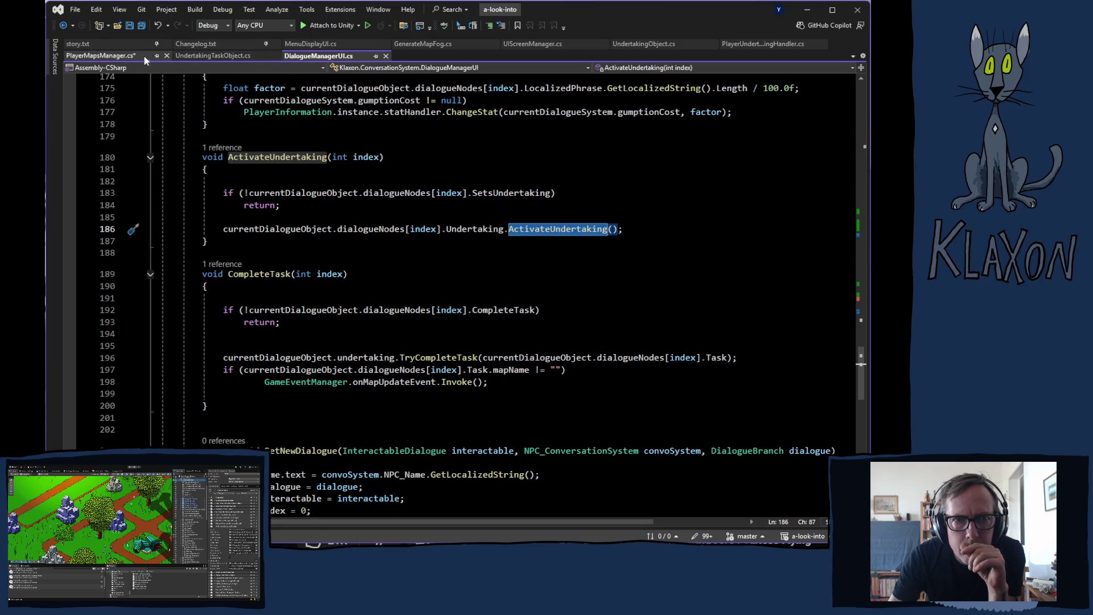
click(531, 44)
Scroll UIScreenManager.cs up to DisplayMapMenu near line 159 and list its four references.
scroll(466, 370, down, 6)
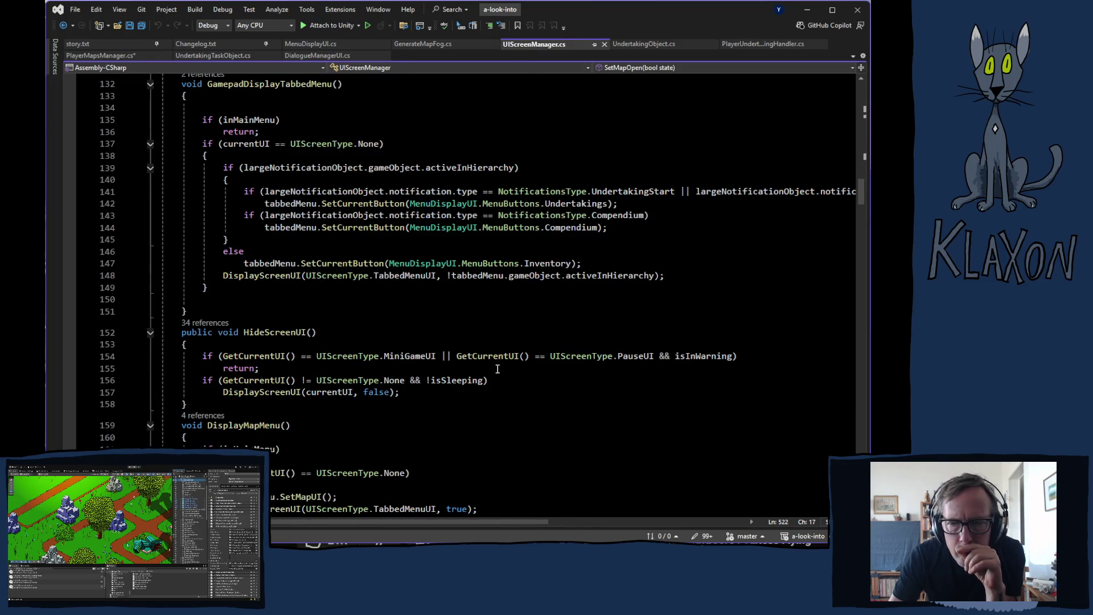
drag(862, 206, 862, 215)
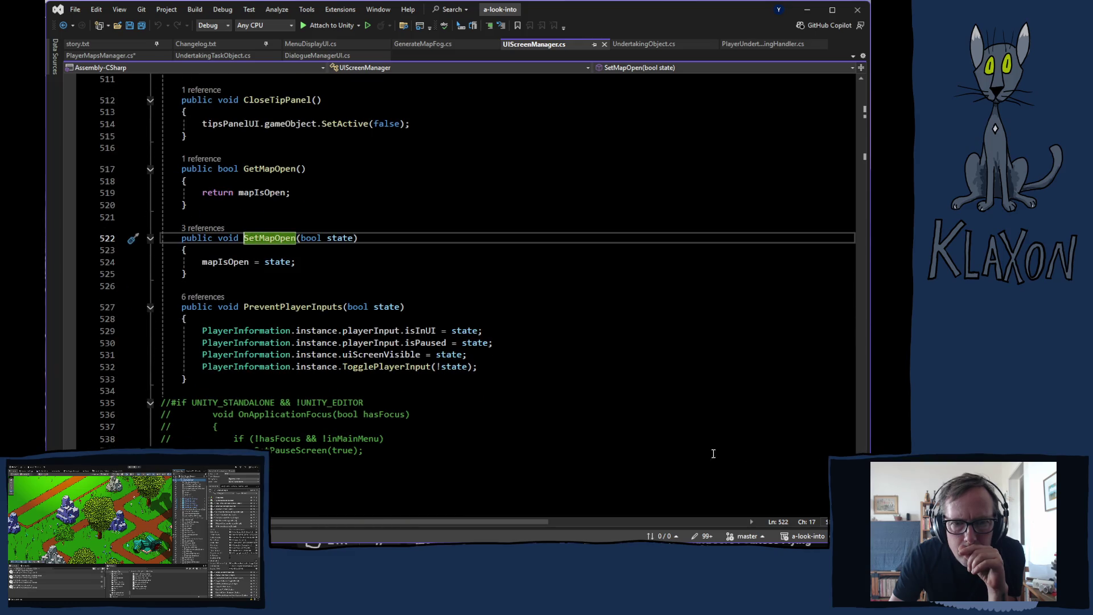
scroll(561, 419, up, 4)
scroll(328, 323, up, 9)
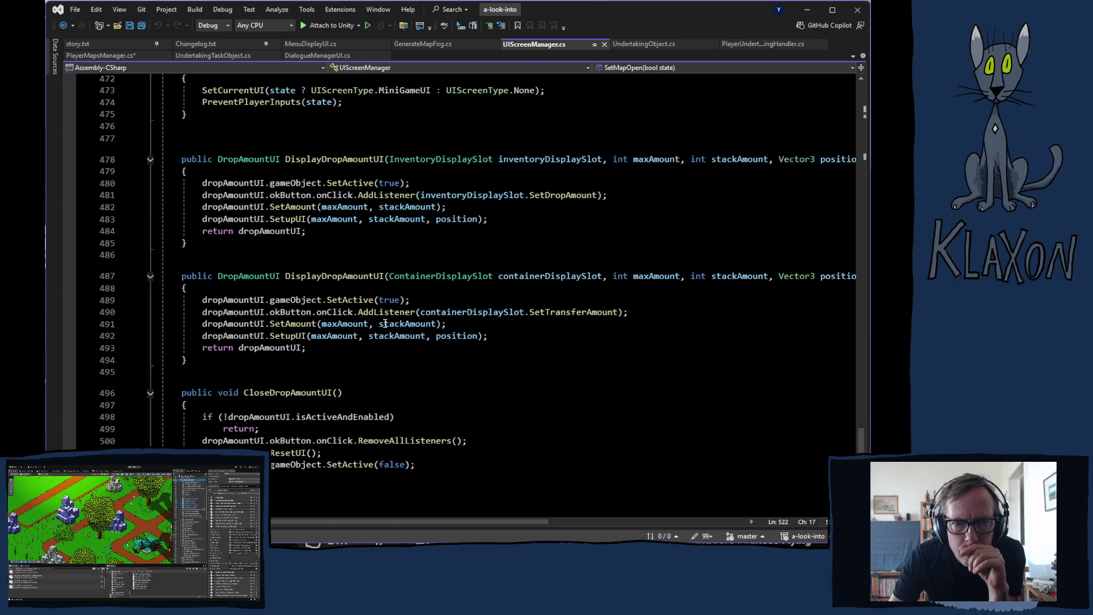
scroll(385, 323, up, 5)
scroll(376, 314, up, 7)
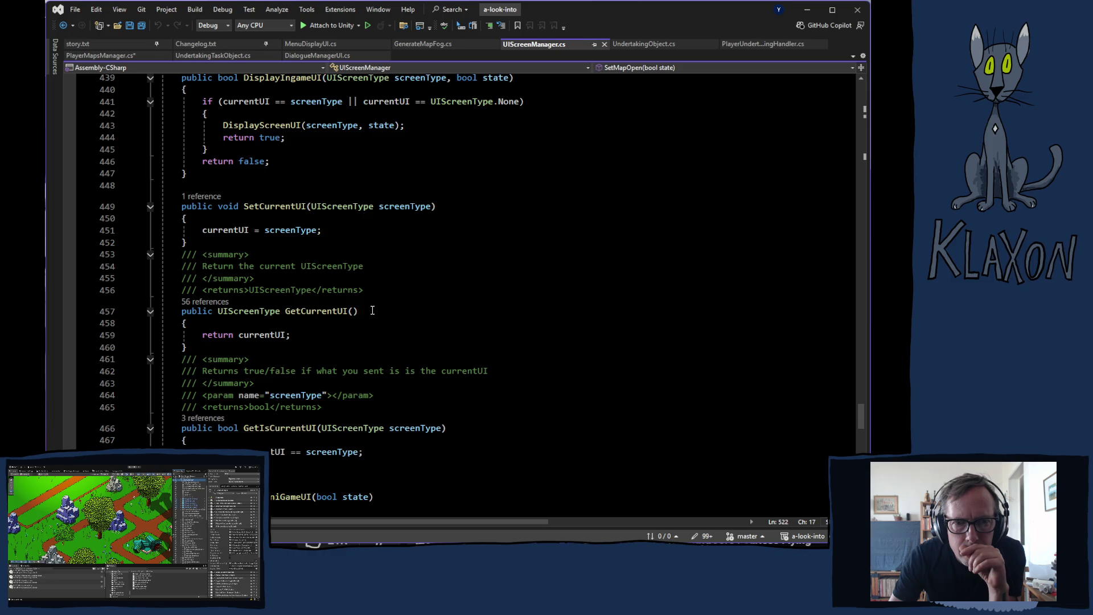
scroll(372, 310, up, 9)
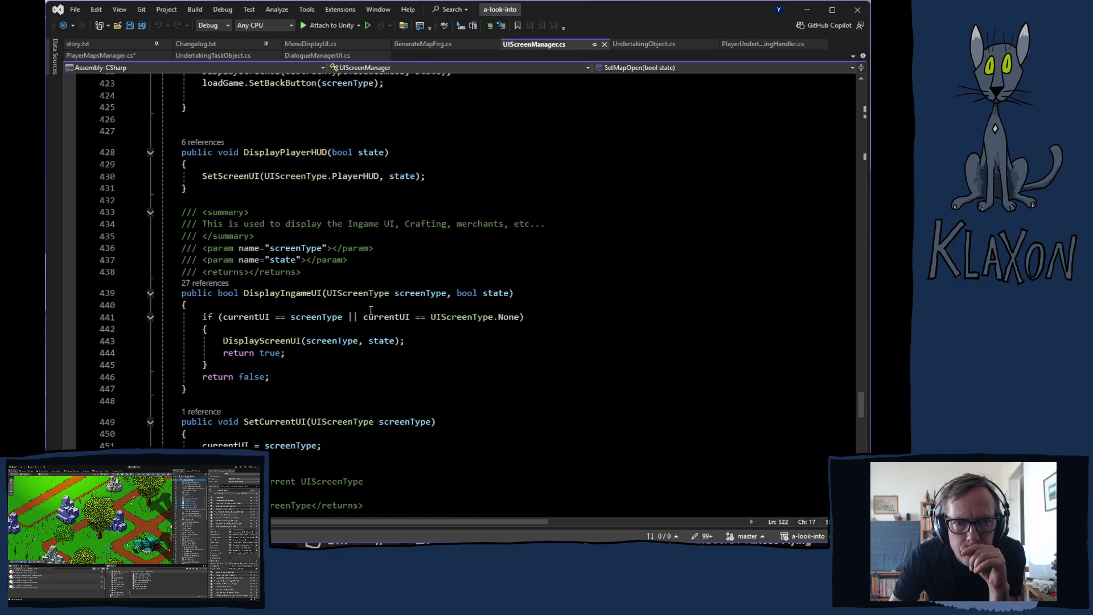
scroll(367, 309, up, 10)
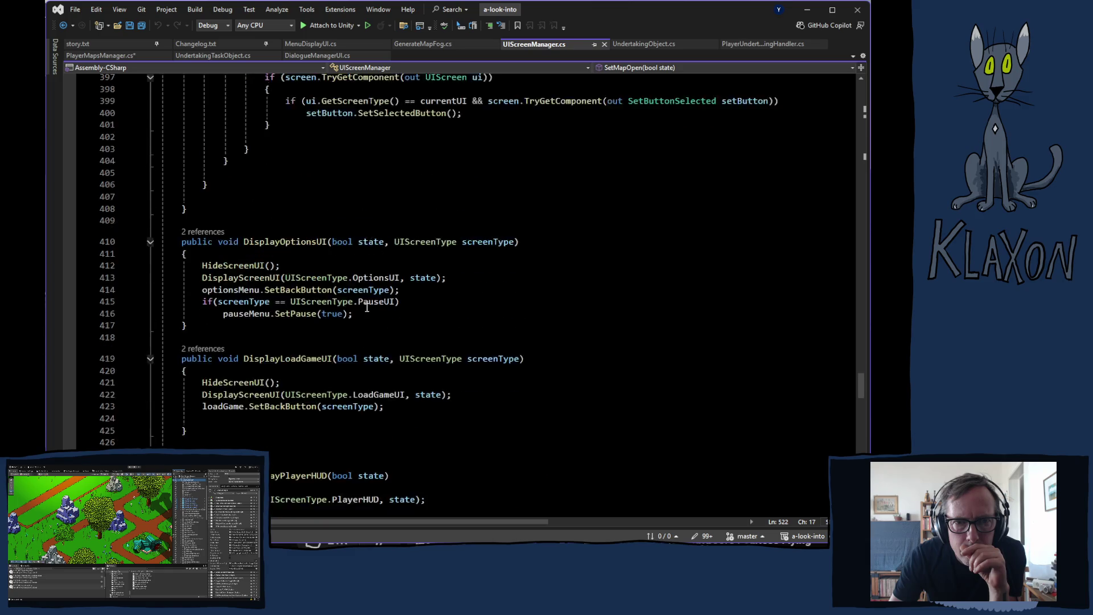
scroll(367, 307, up, 4)
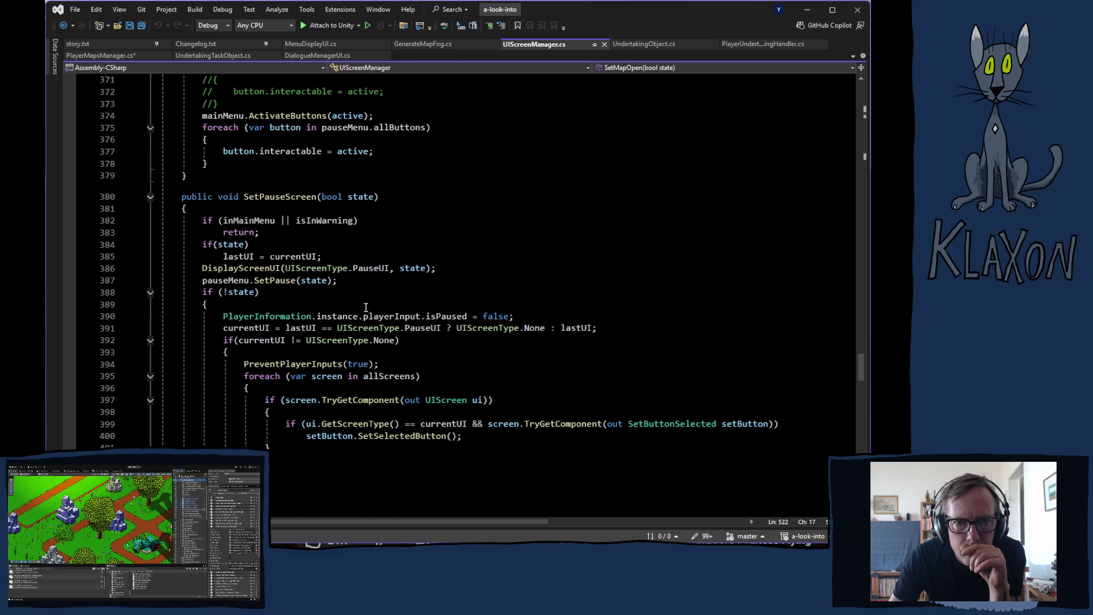
scroll(366, 308, up, 7)
scroll(364, 306, up, 7)
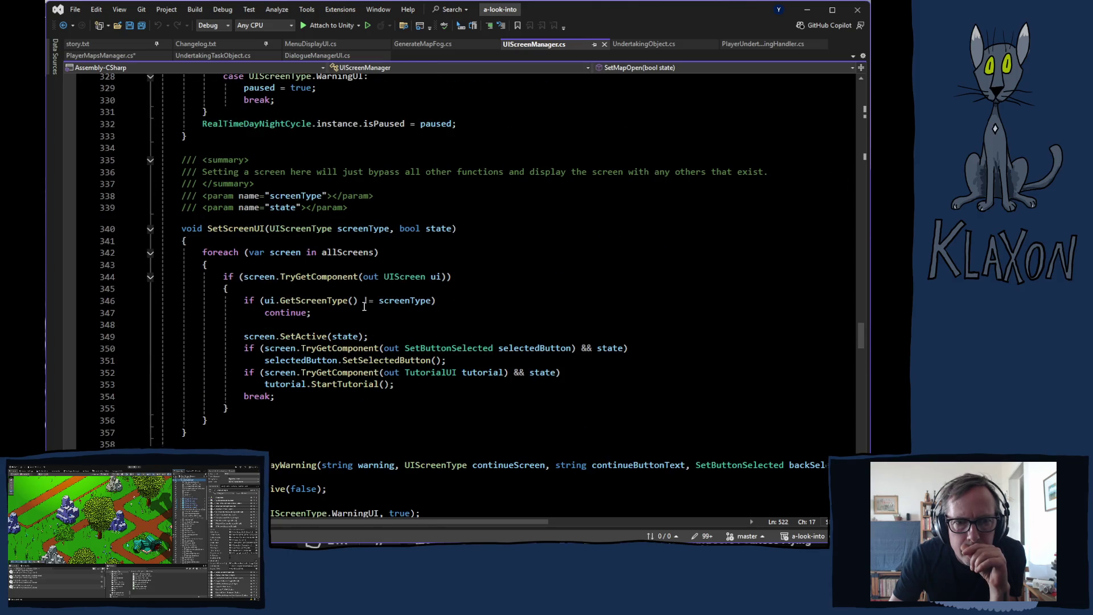
scroll(364, 306, up, 3)
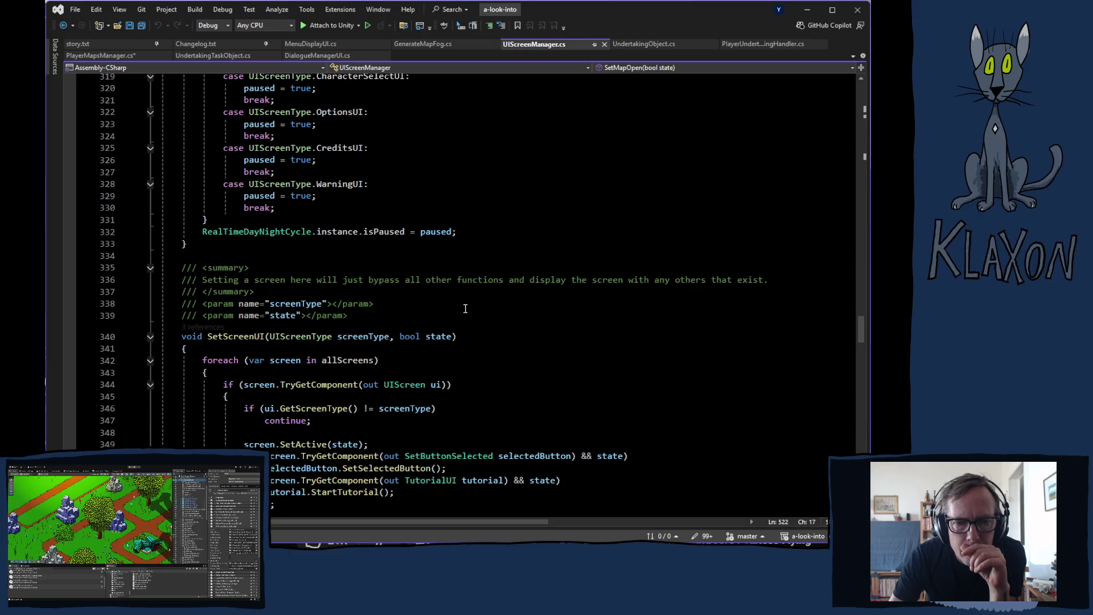
scroll(464, 308, up, 7)
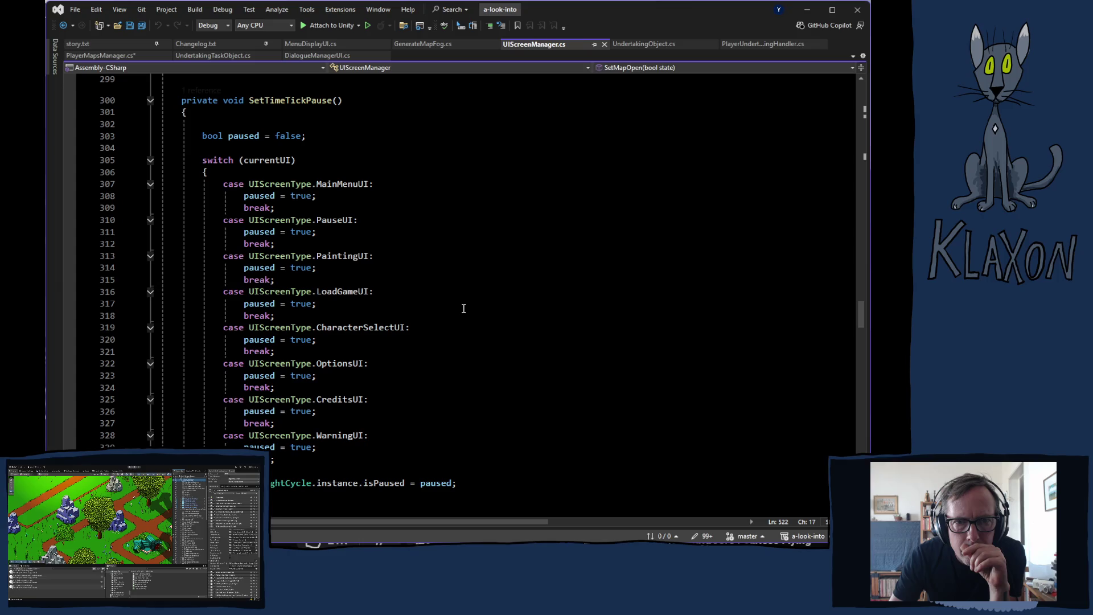
scroll(461, 308, up, 6)
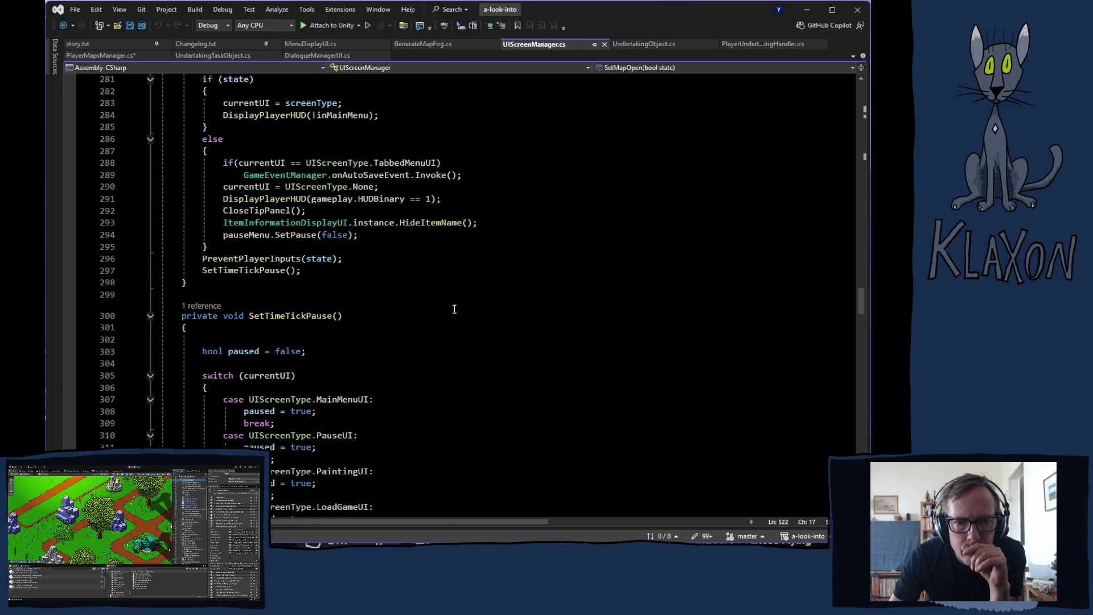
scroll(454, 309, up, 7)
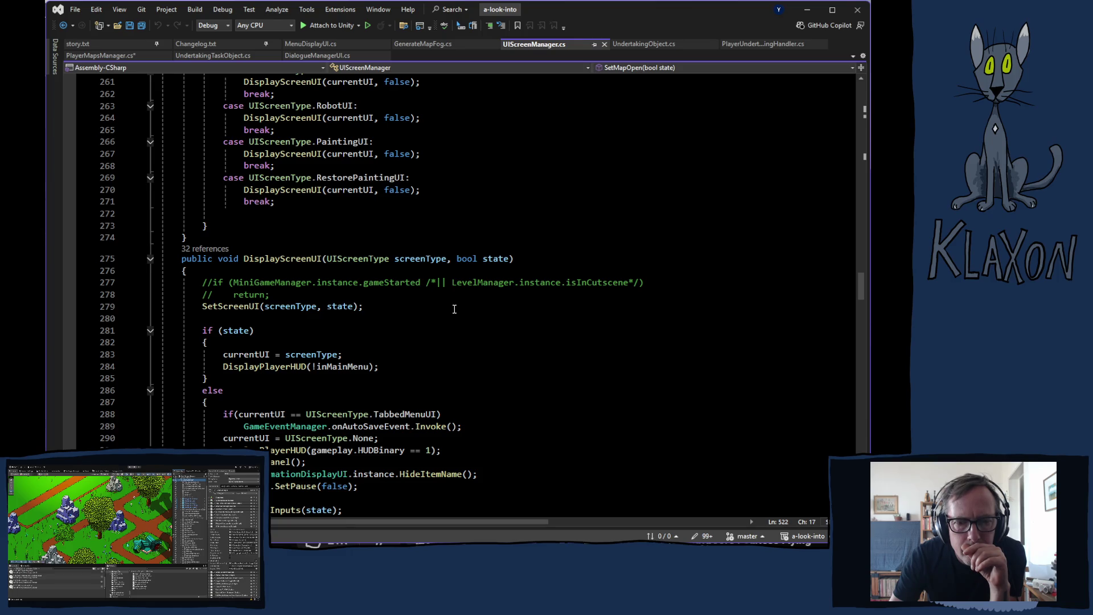
scroll(455, 309, up, 8)
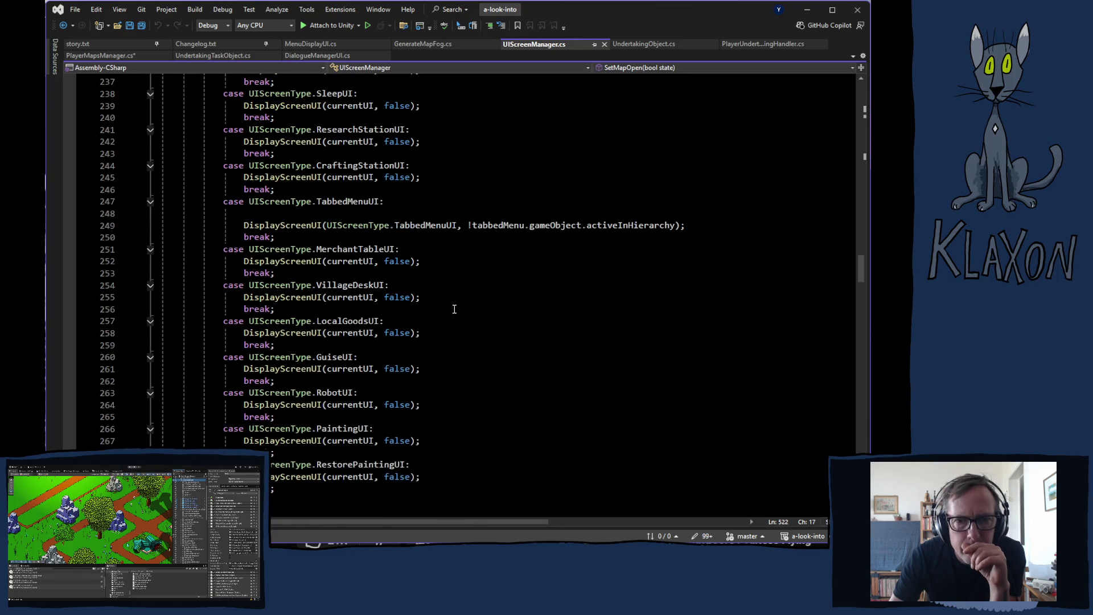
scroll(454, 309, up, 4)
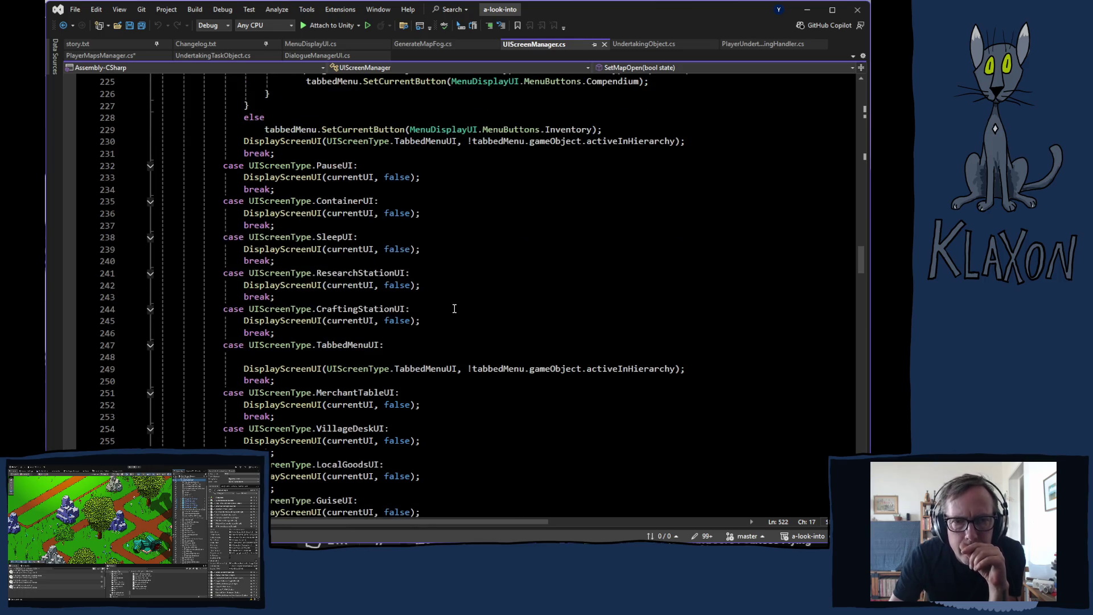
scroll(454, 309, up, 5)
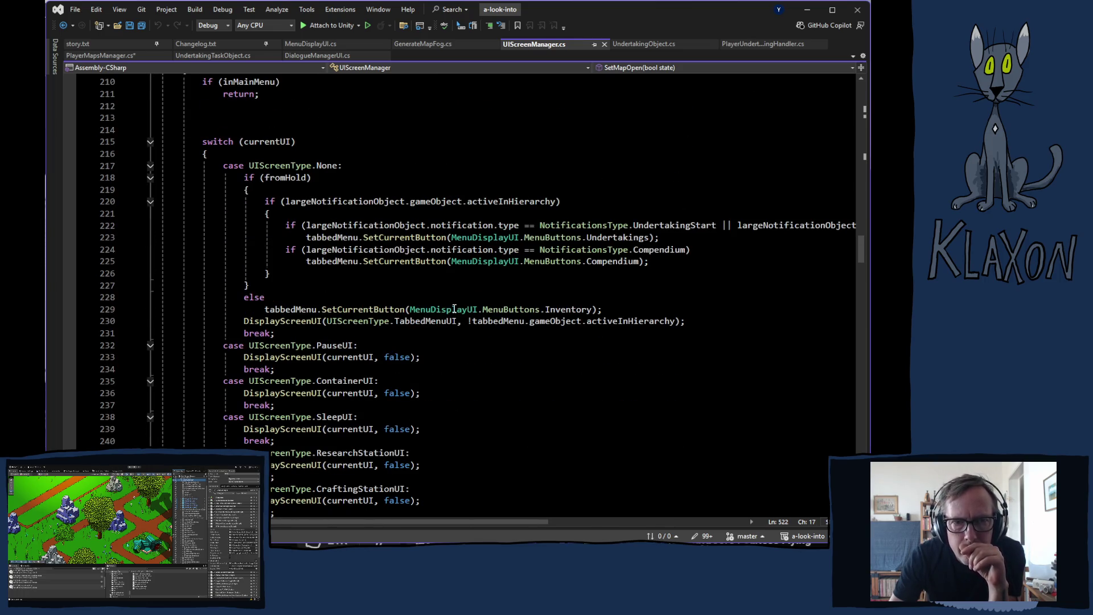
scroll(454, 309, down, 10)
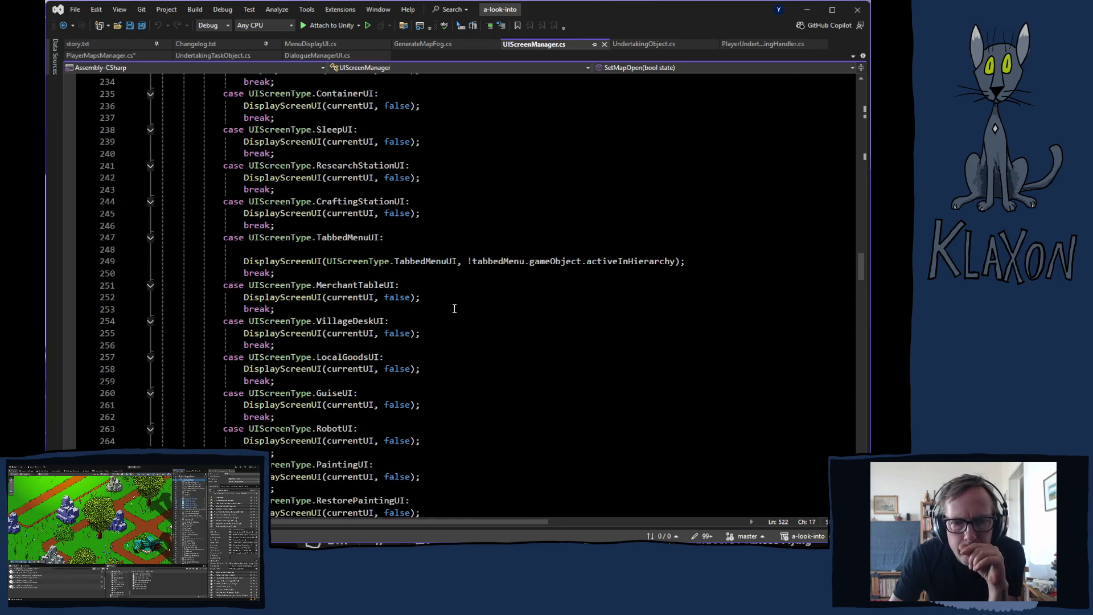
scroll(454, 310, up, 16)
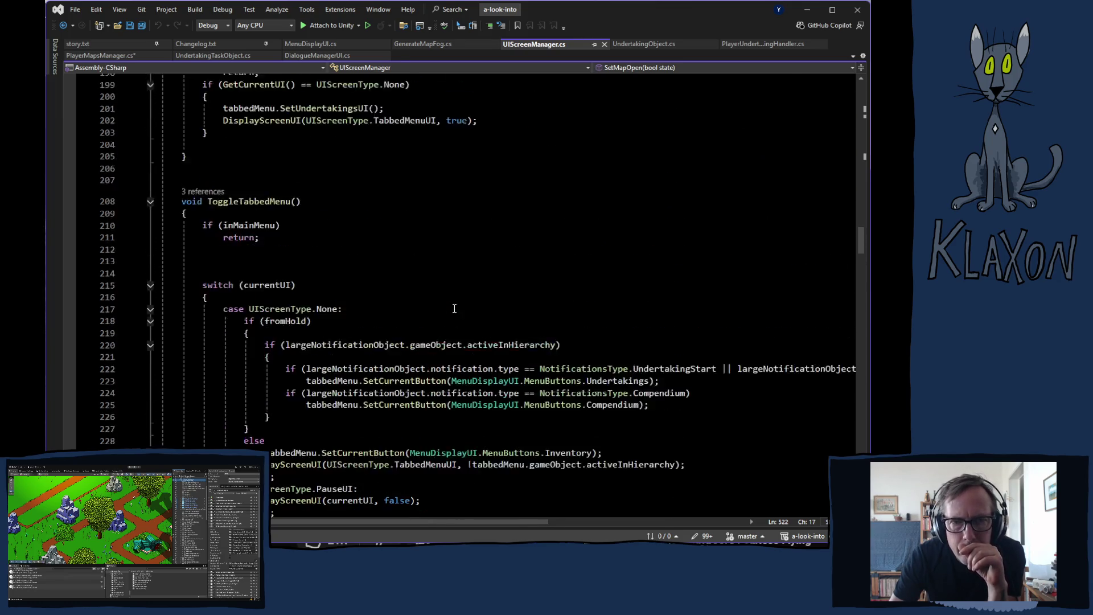
scroll(454, 308, up, 7)
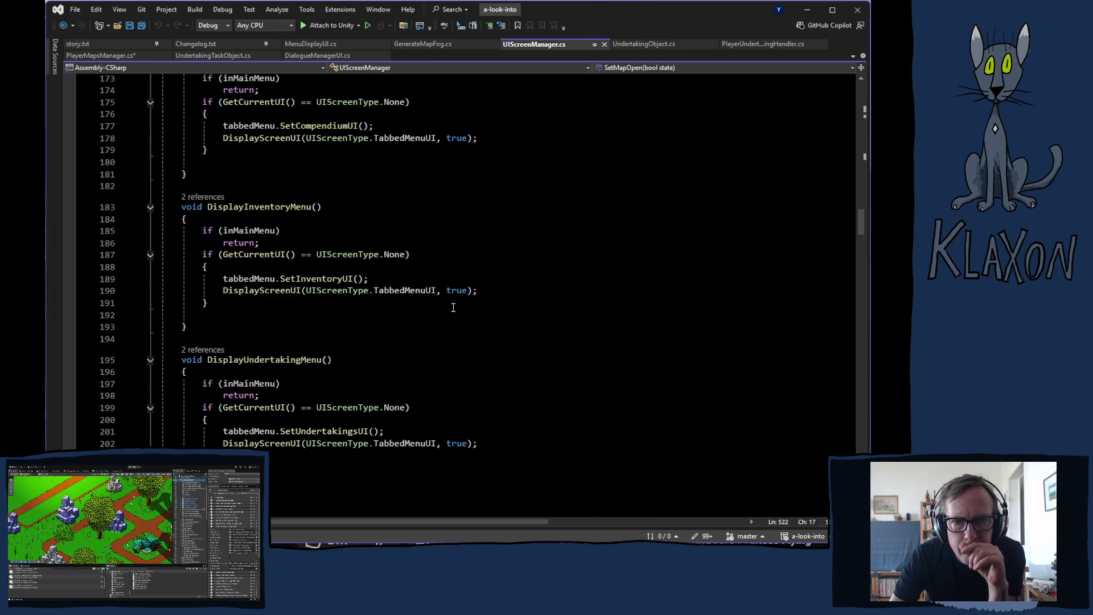
scroll(453, 308, up, 4)
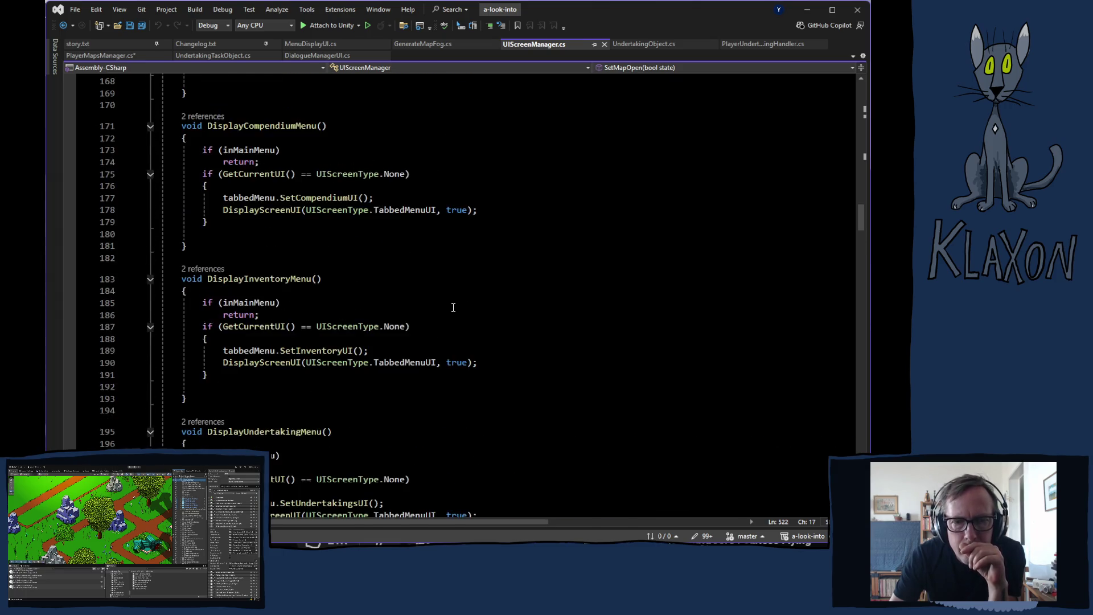
scroll(453, 308, up, 2)
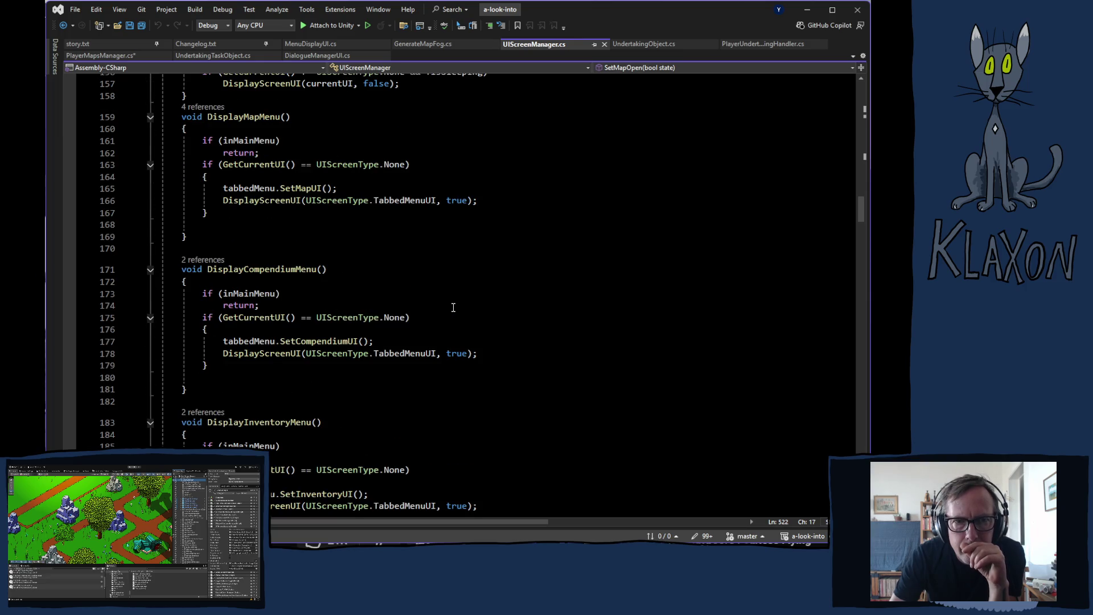
scroll(453, 307, up, 2)
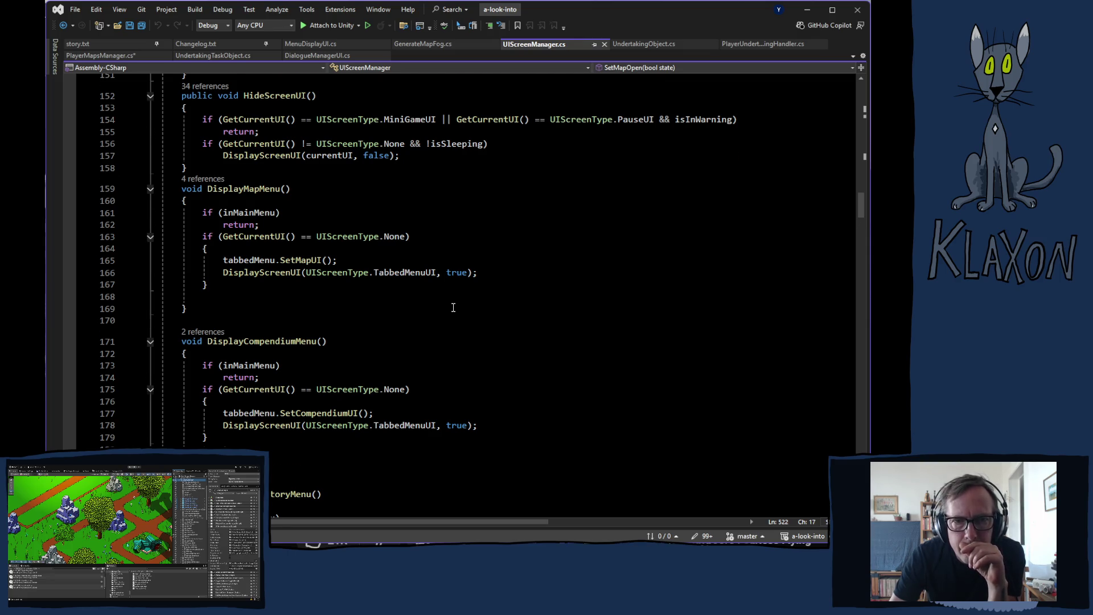
scroll(453, 307, up, 1)
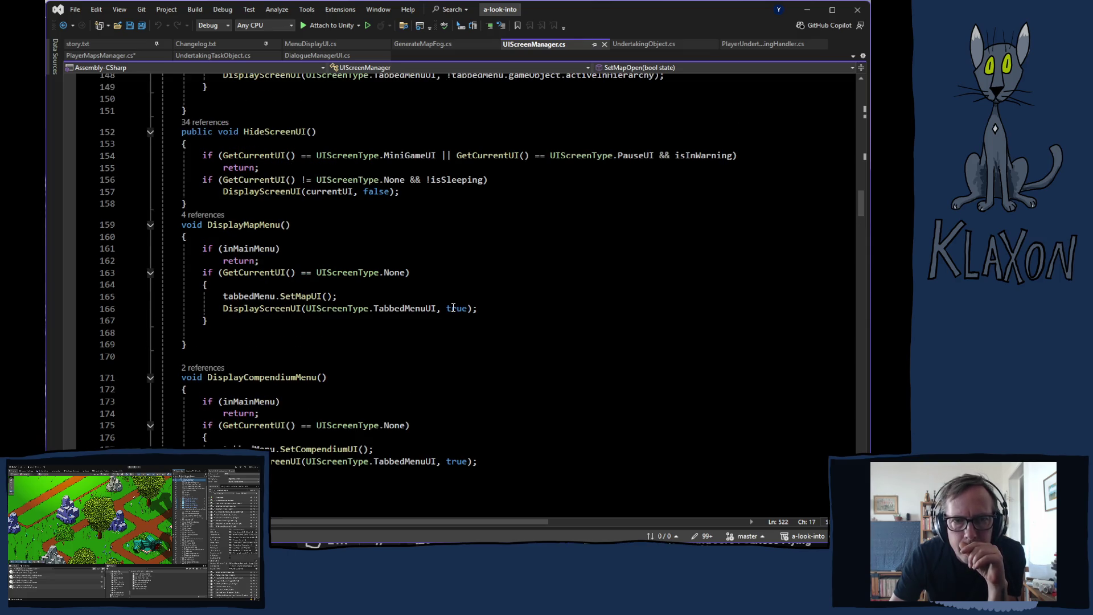
click(202, 215)
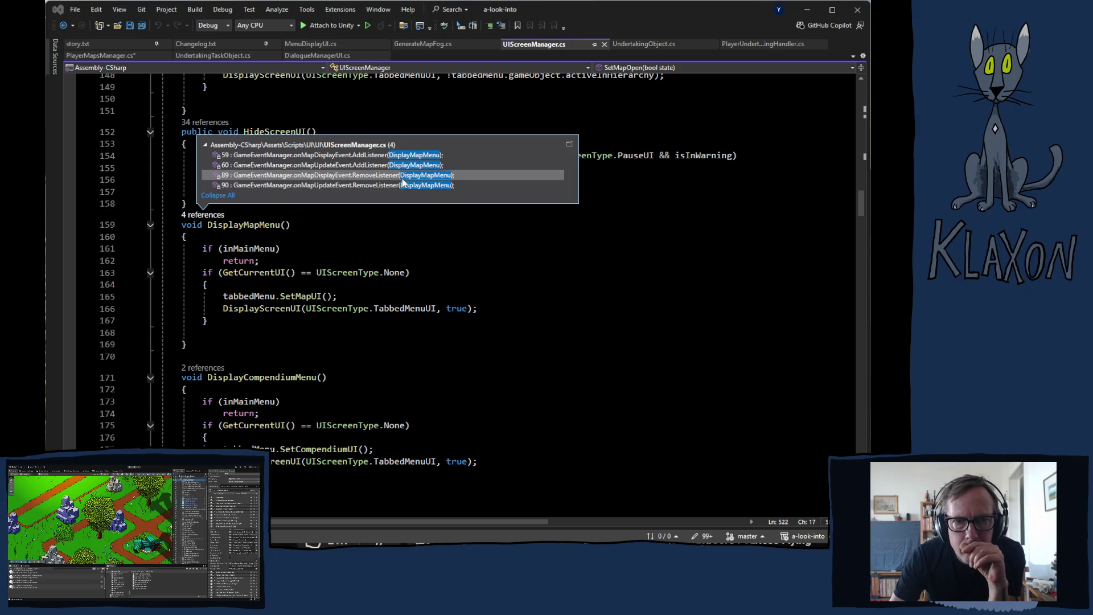
double_click(330, 156)
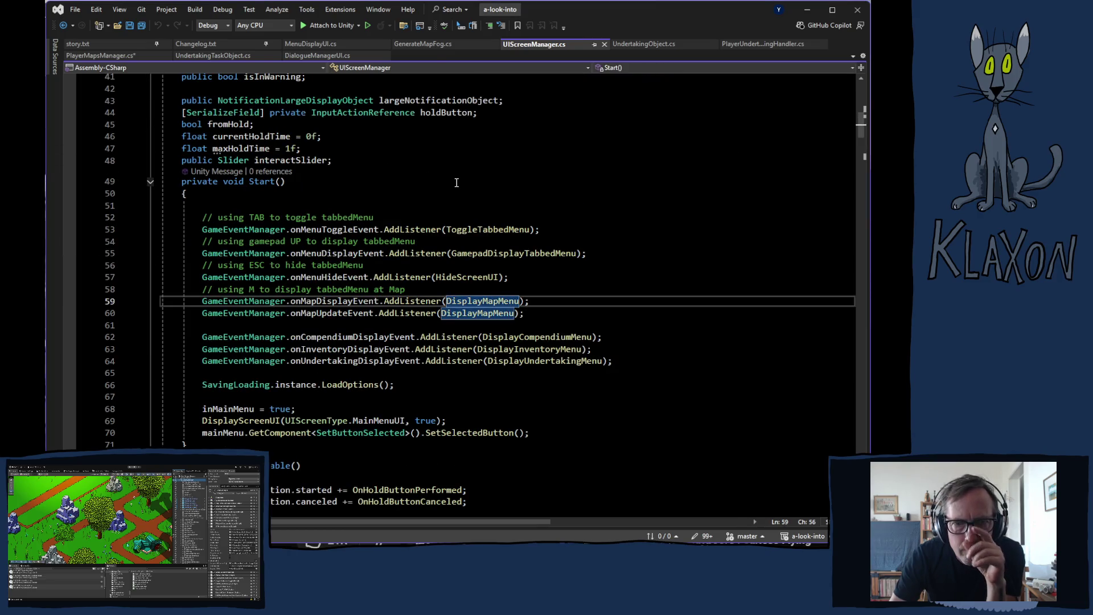
mouse_move(421, 306)
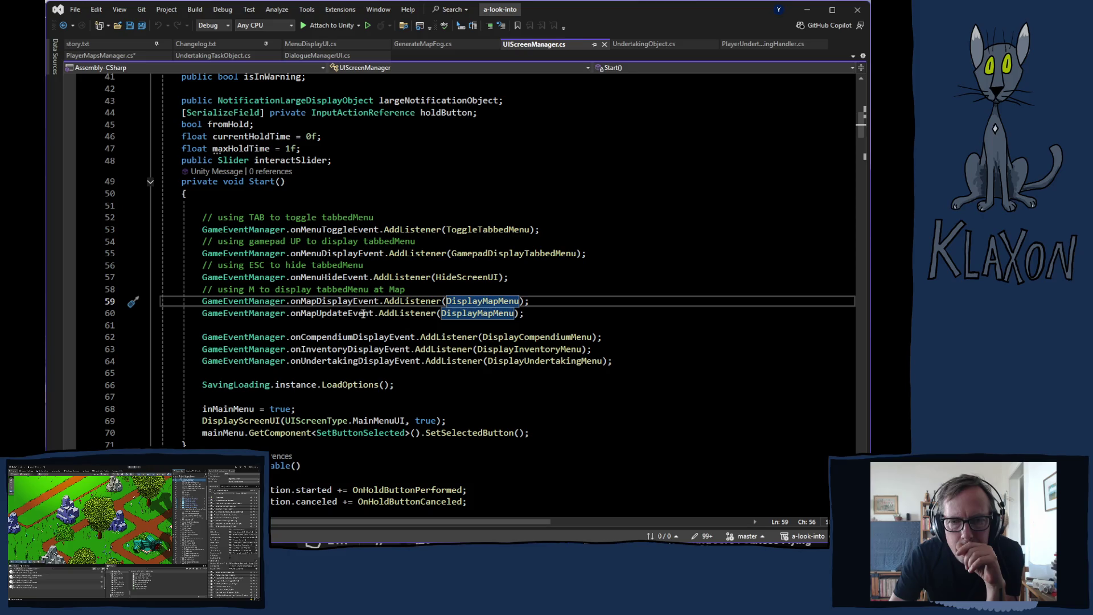
mouse_move(329, 314)
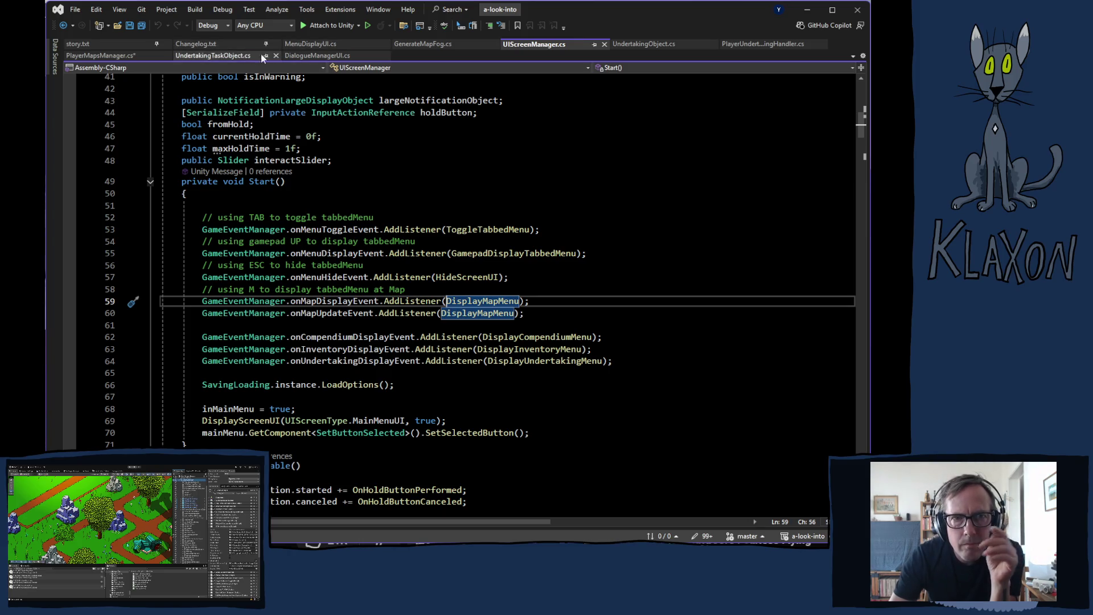
click(100, 55)
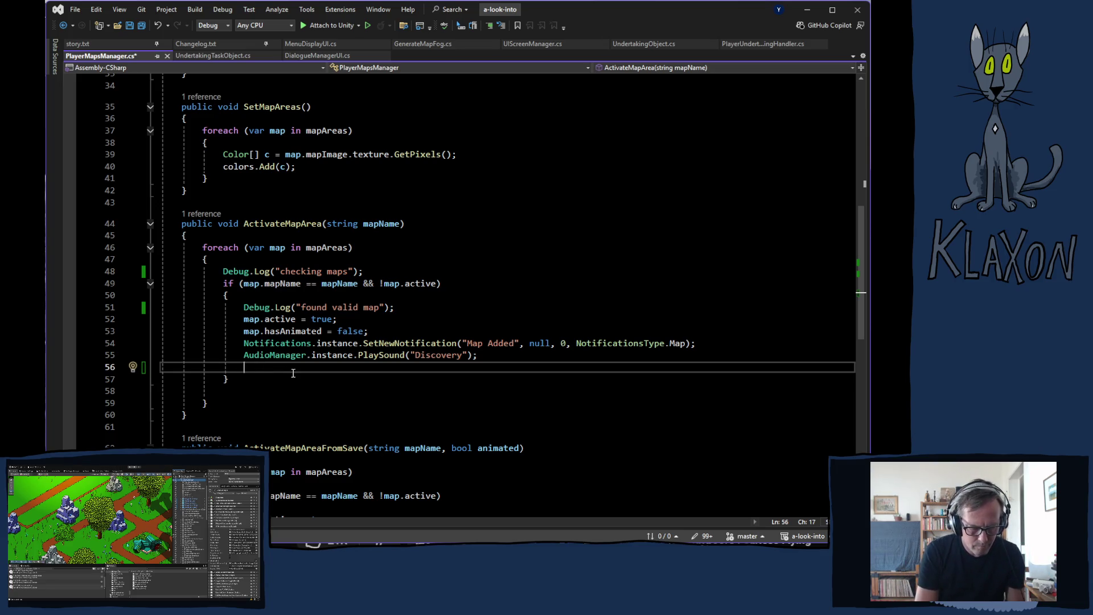
Add GameEventManager.onMapDisplayEvent.Invoke(); on line 56 of ActivateMapArea and save PlayerMapsManager.cs.
text(gameev)
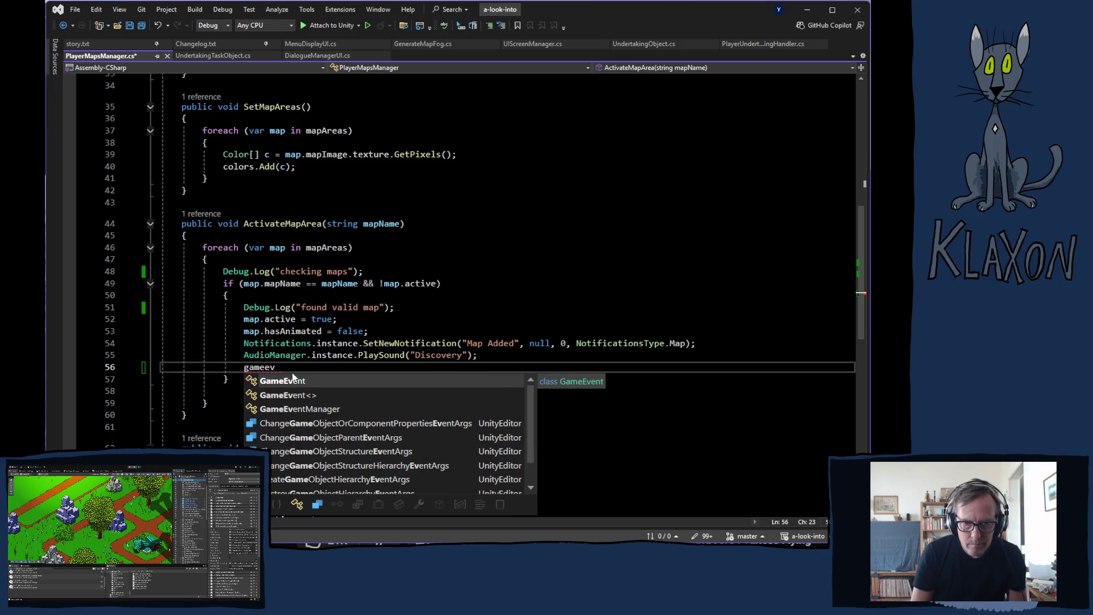
key(Down)
key(Down)
key(Tab)
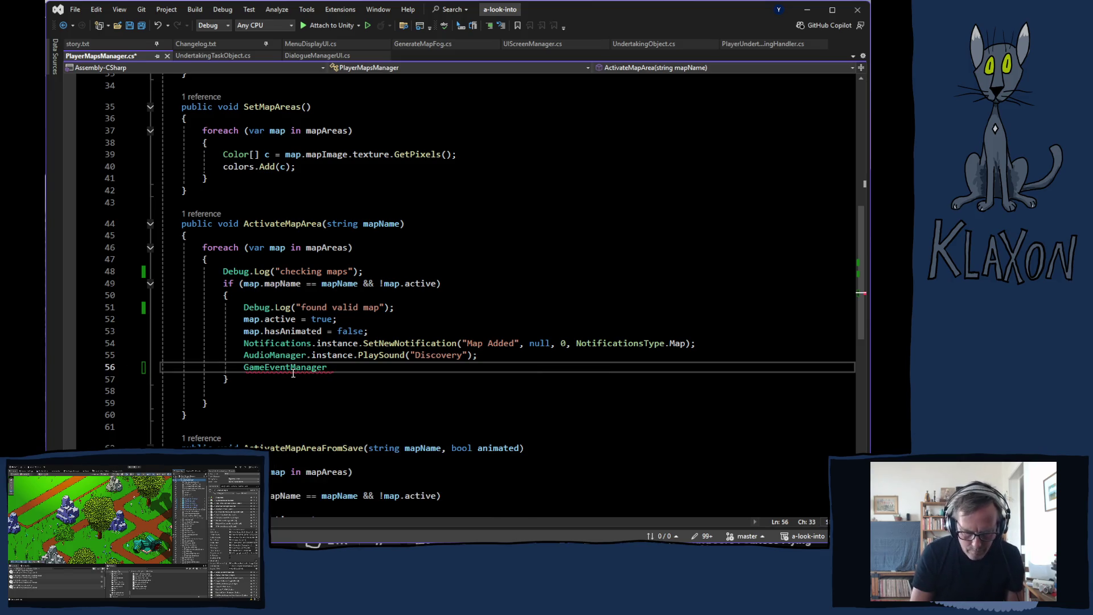
text(.ondispla)
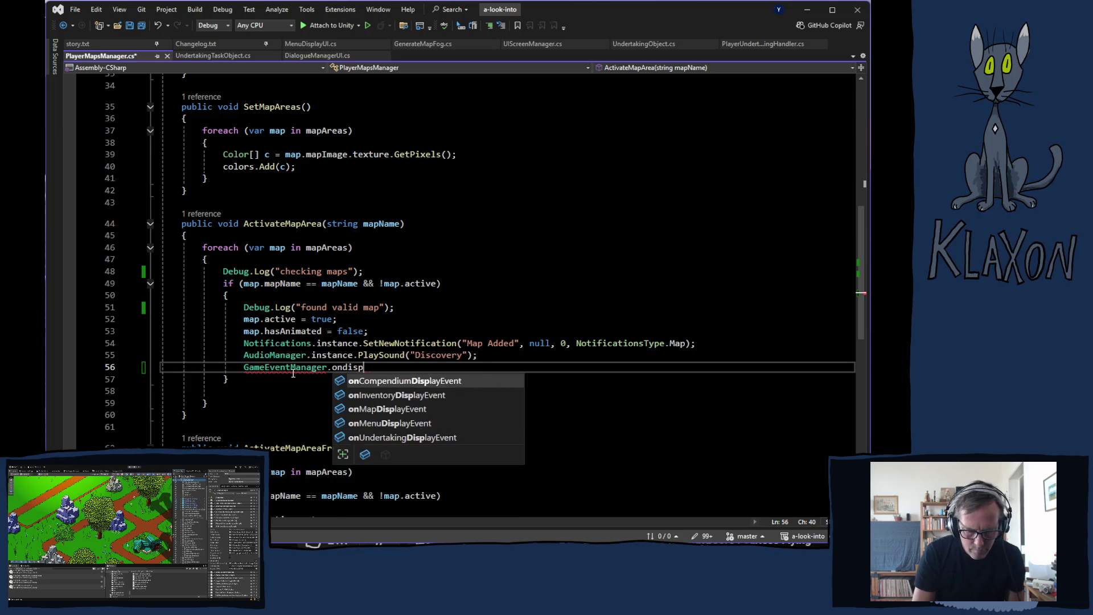
key(Down)
key(Down)
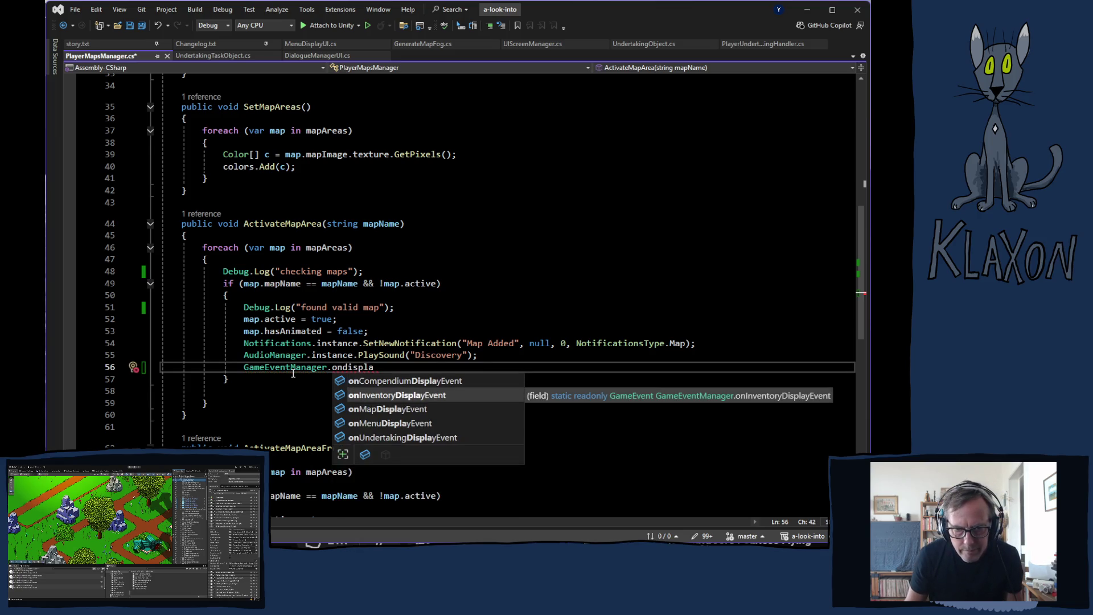
key(Tab)
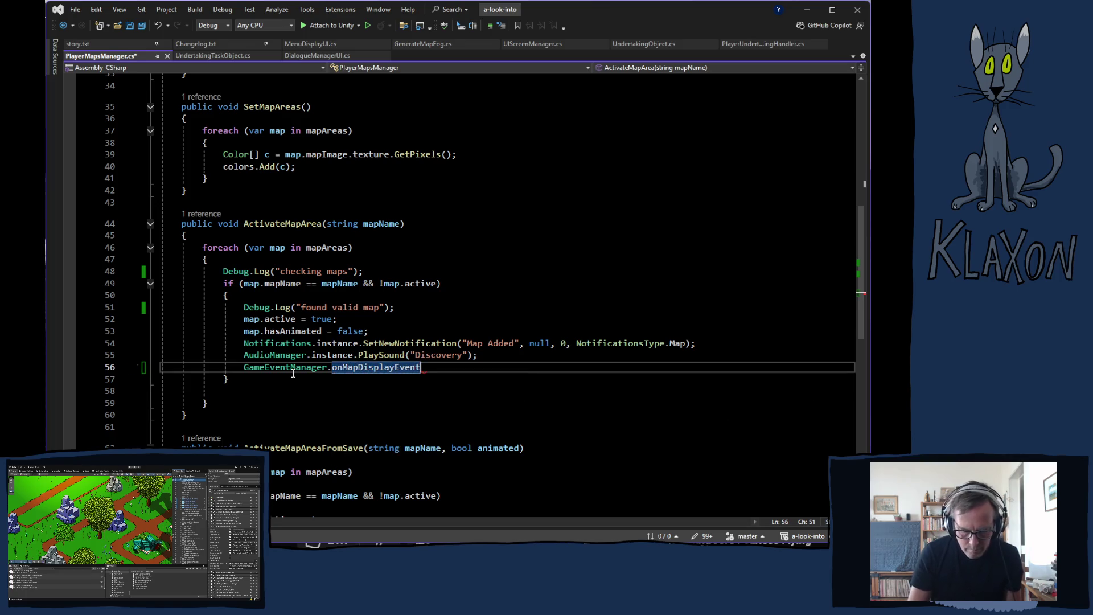
text(.invok)
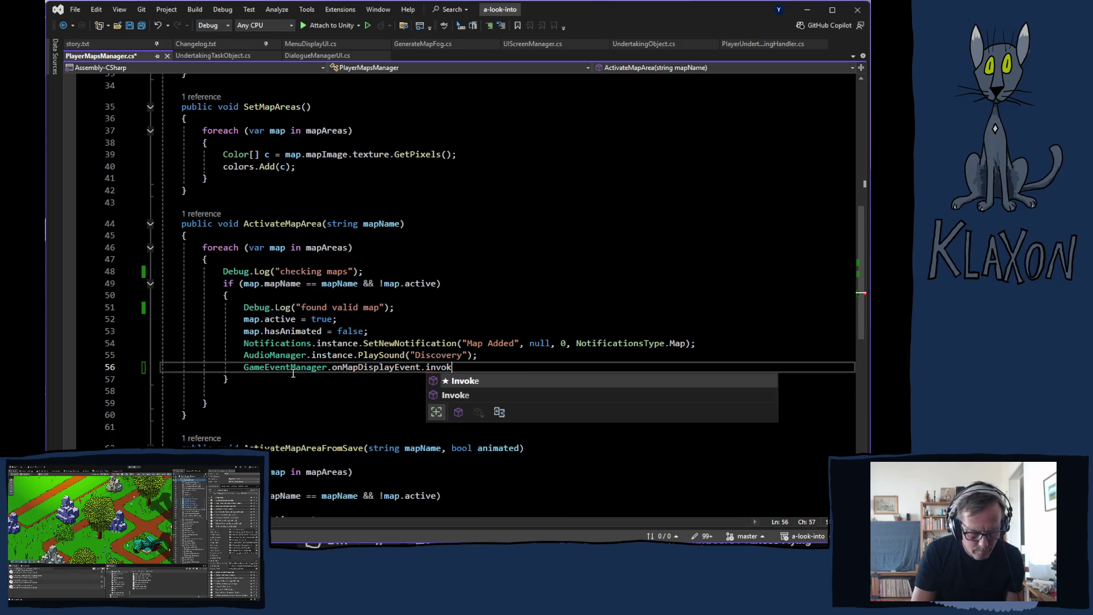
text(();)
key(ctrl+s)
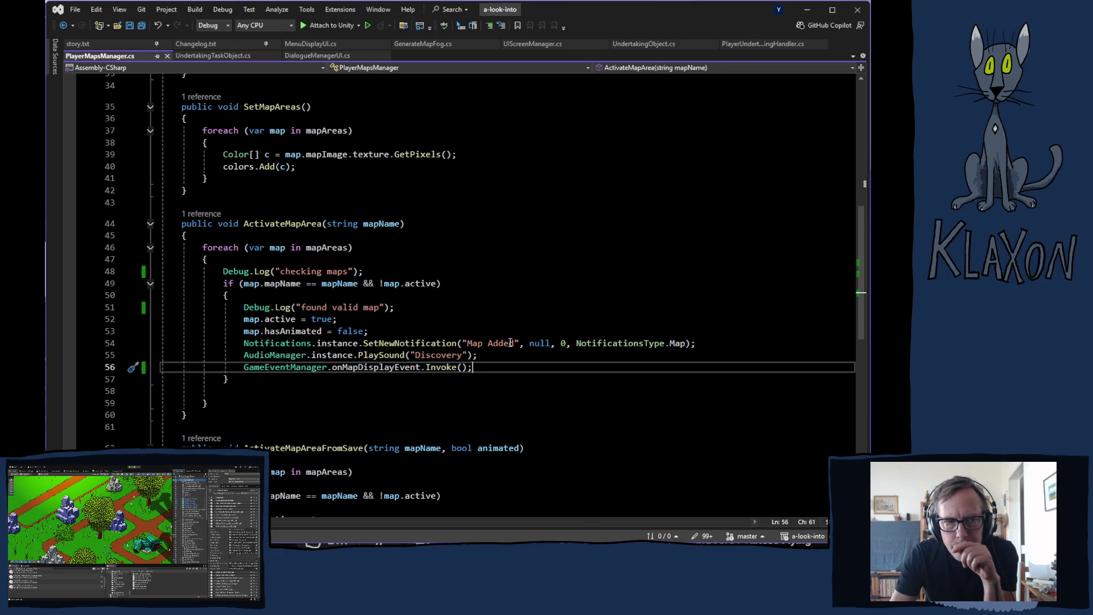
key(alt+Tab)
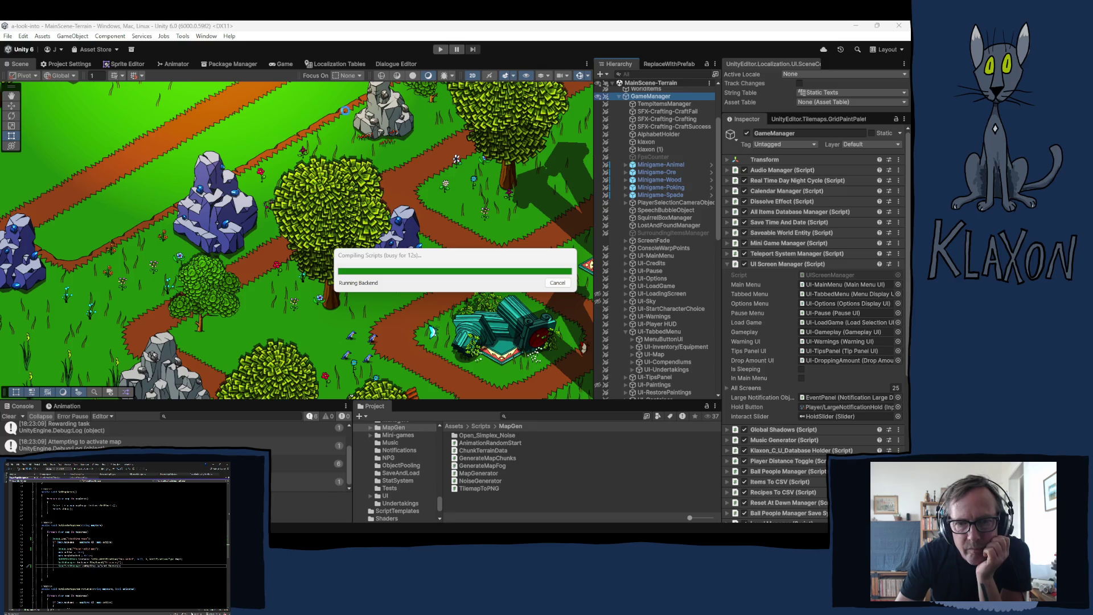
Enter play mode after compilation to reach the 'A look into…' title menu.
click(441, 49)
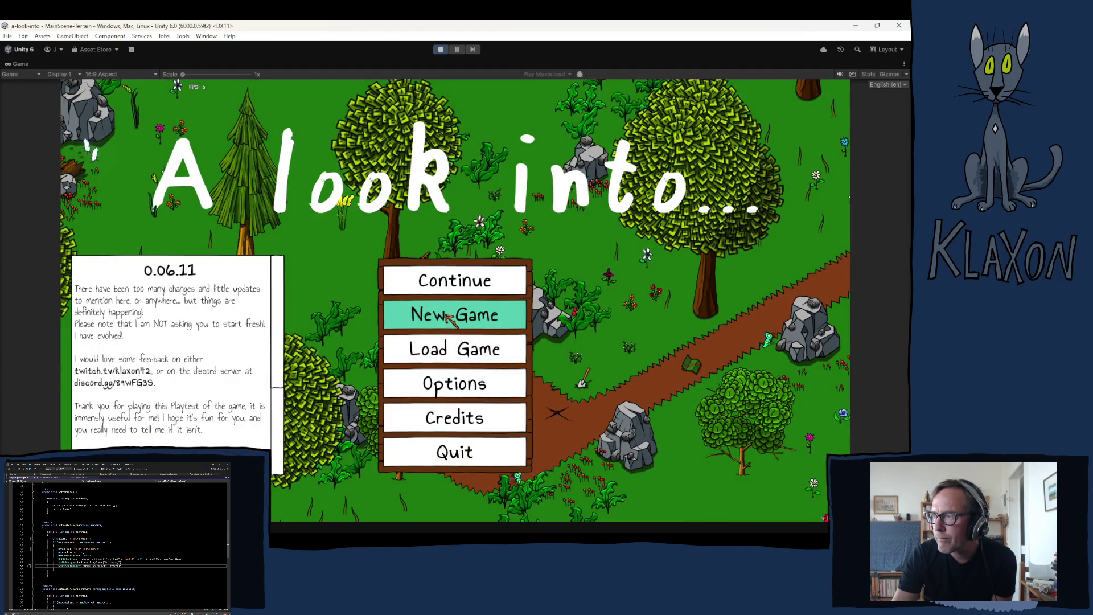
Start a new game, confirming the new save and accepting the character.
click(453, 322)
click(414, 371)
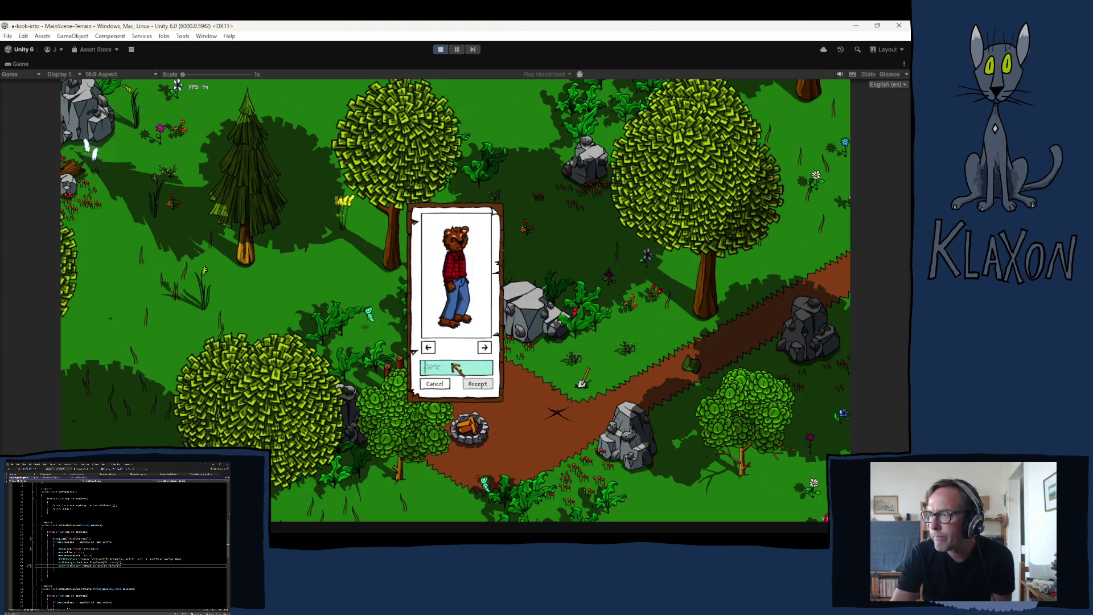
click(468, 386)
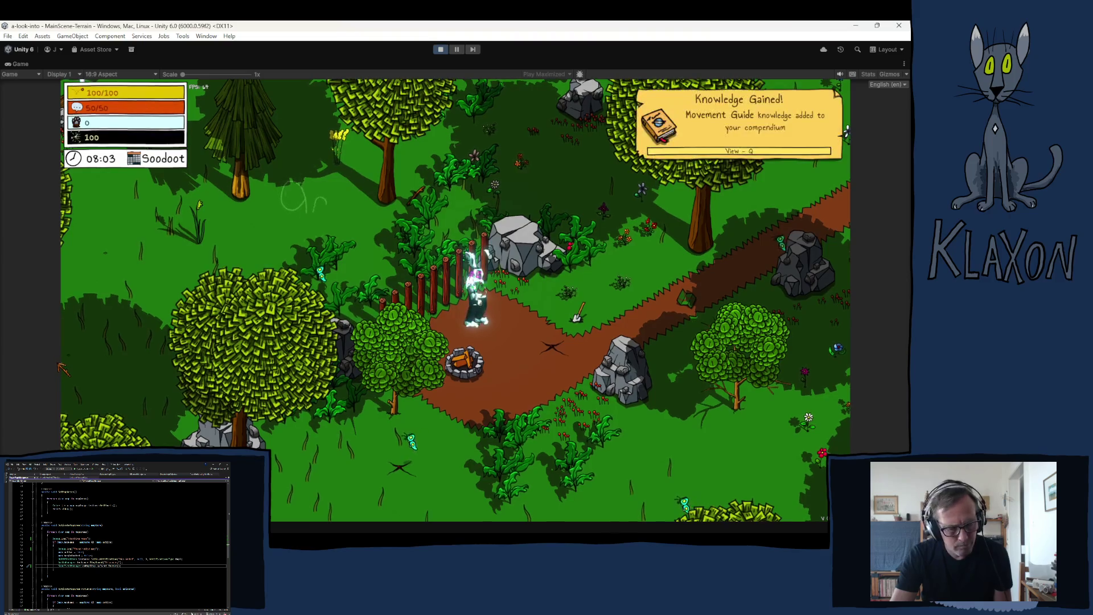
Pick up the Avian Map, check the map briefly, then walk into the forest.
key(d)
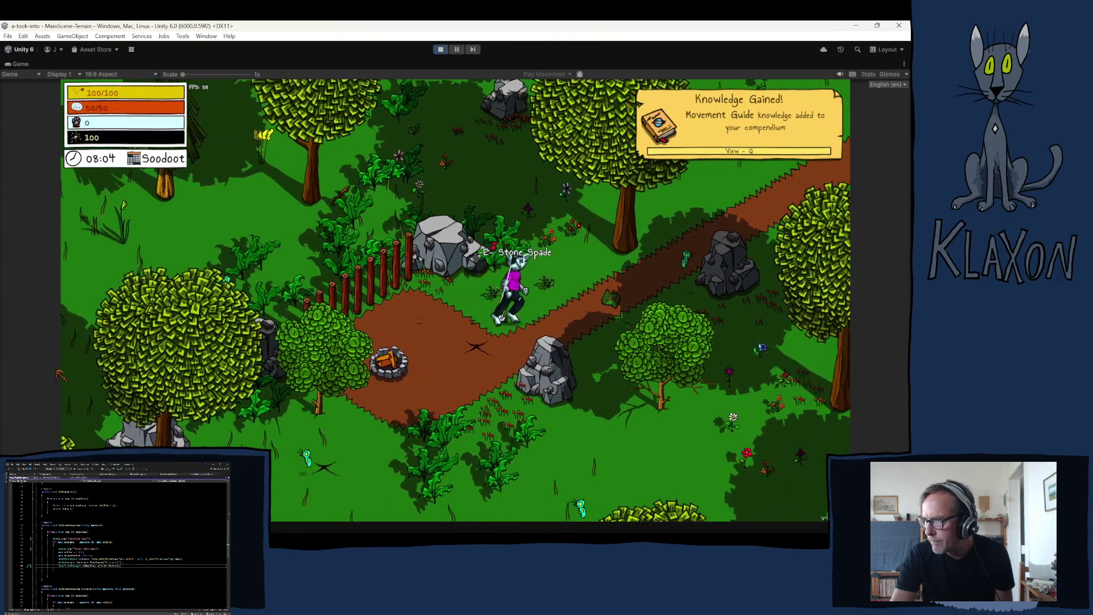
key(e)
key(Tab)
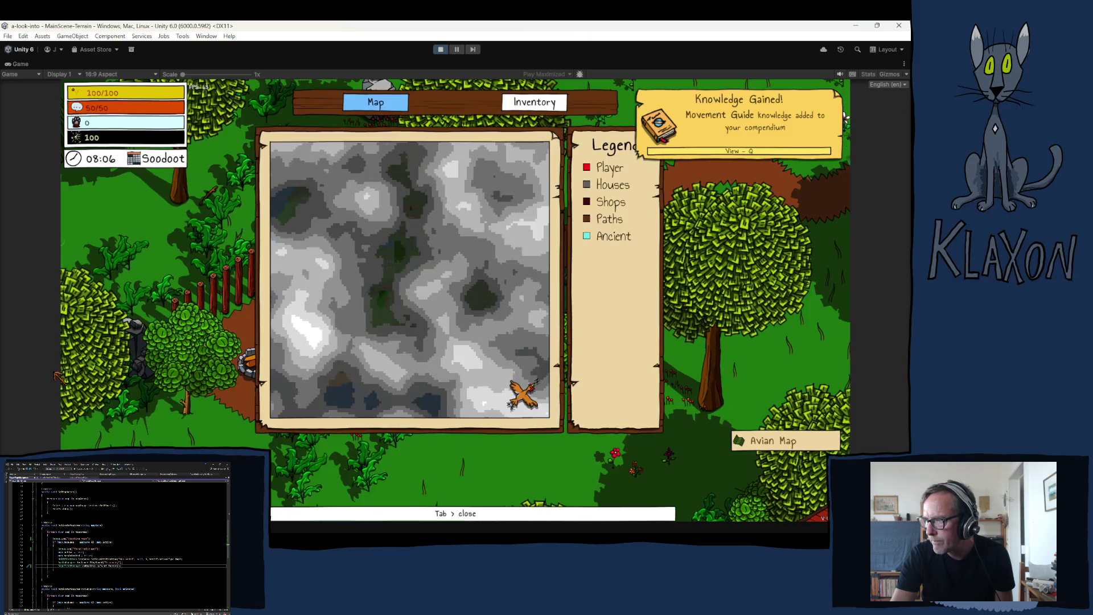
key(Tab)
key(w)
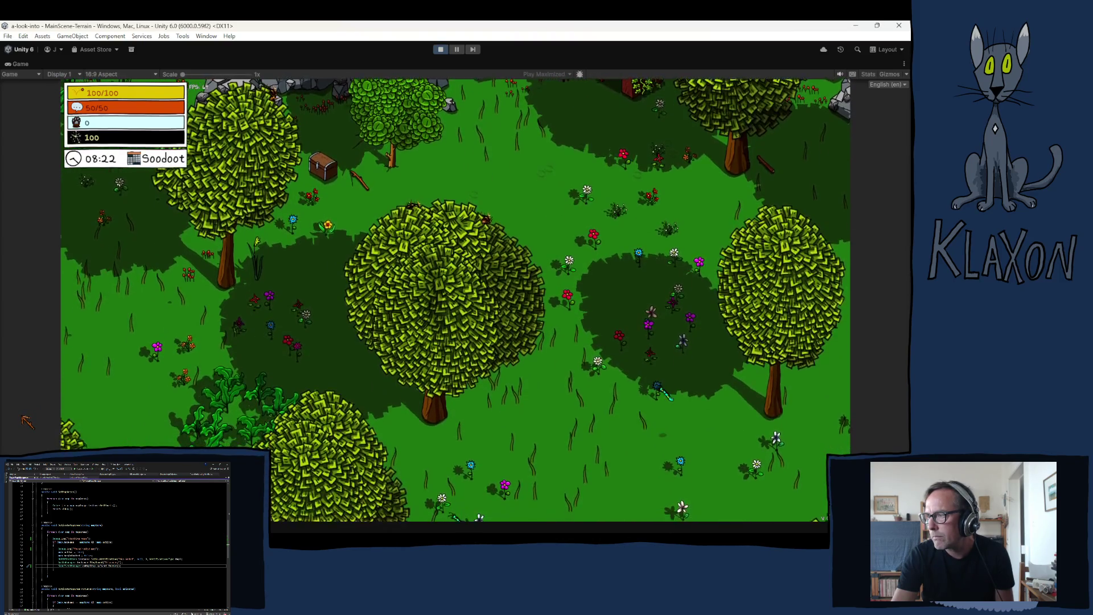
Walk the character through the forest to the chicken and advance its dialogue.
key(a)
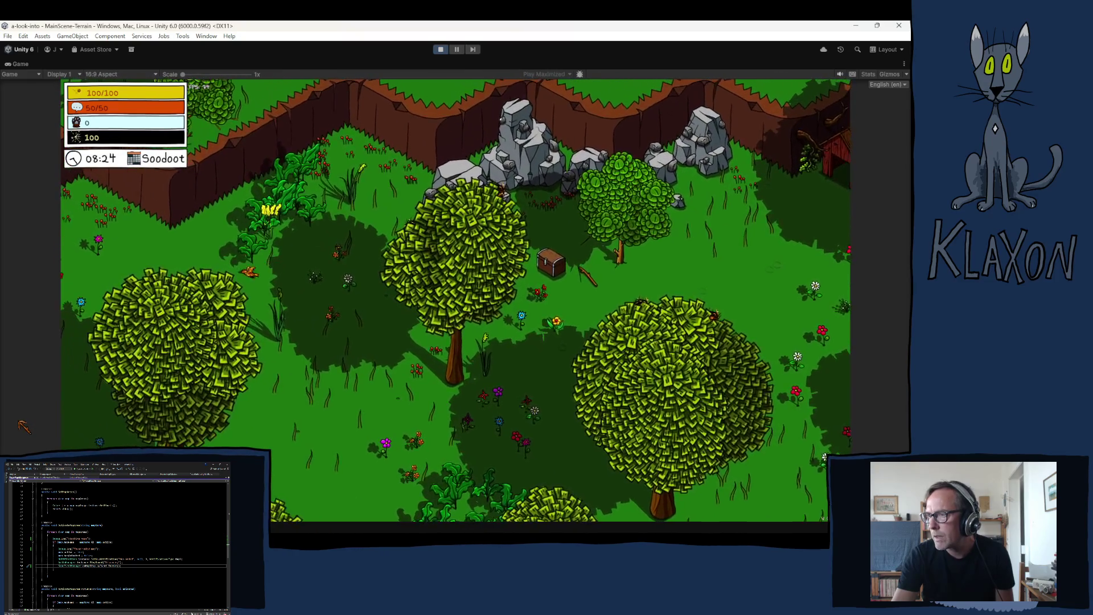
key(d)
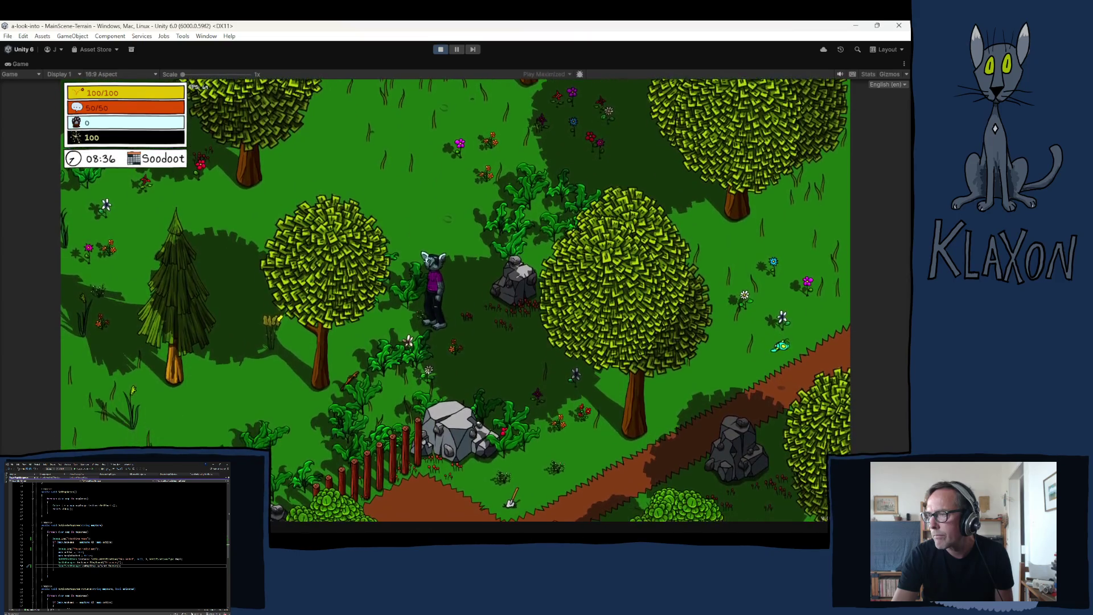
key(d)
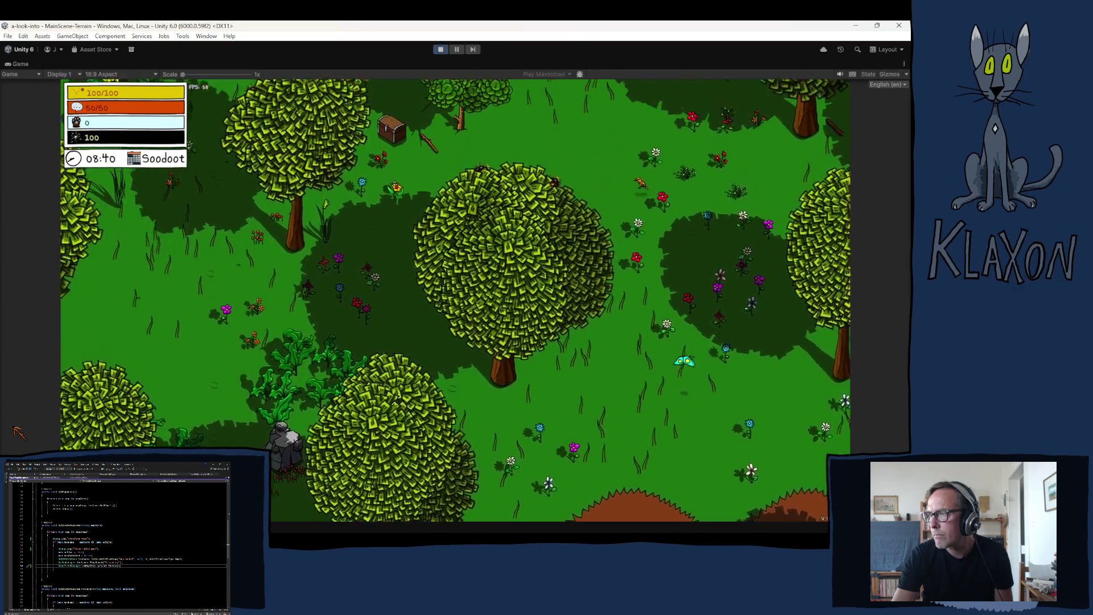
key(a)
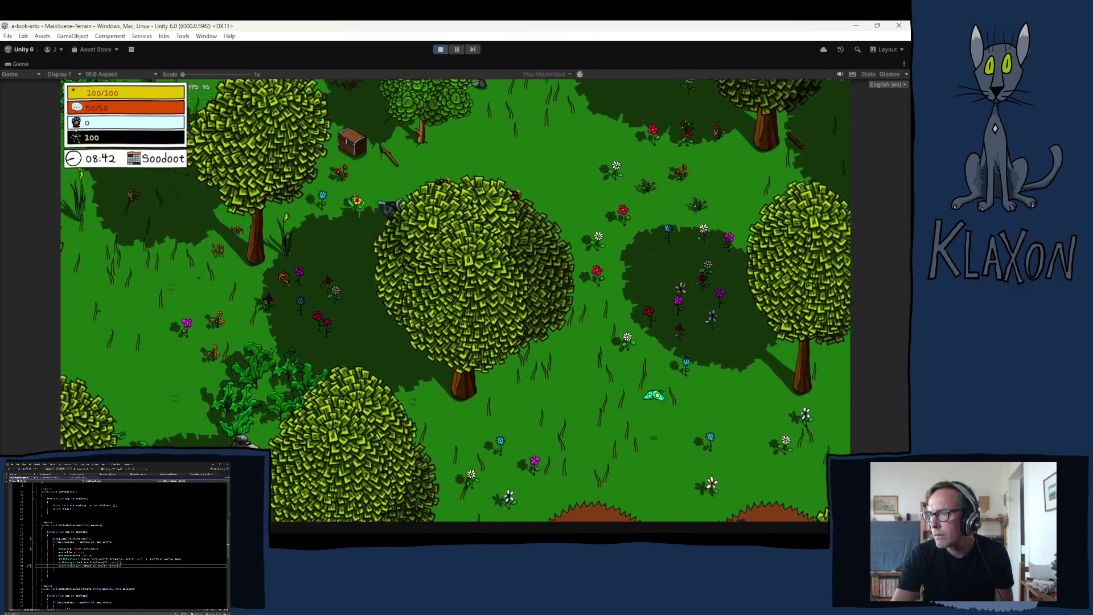
key(w)
key(a)
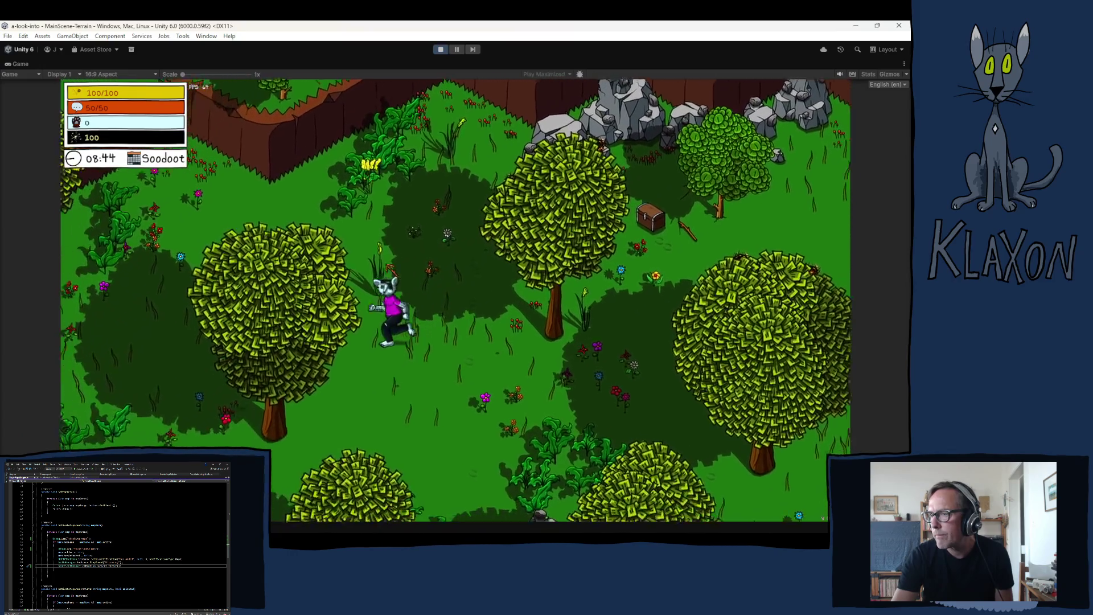
key(d)
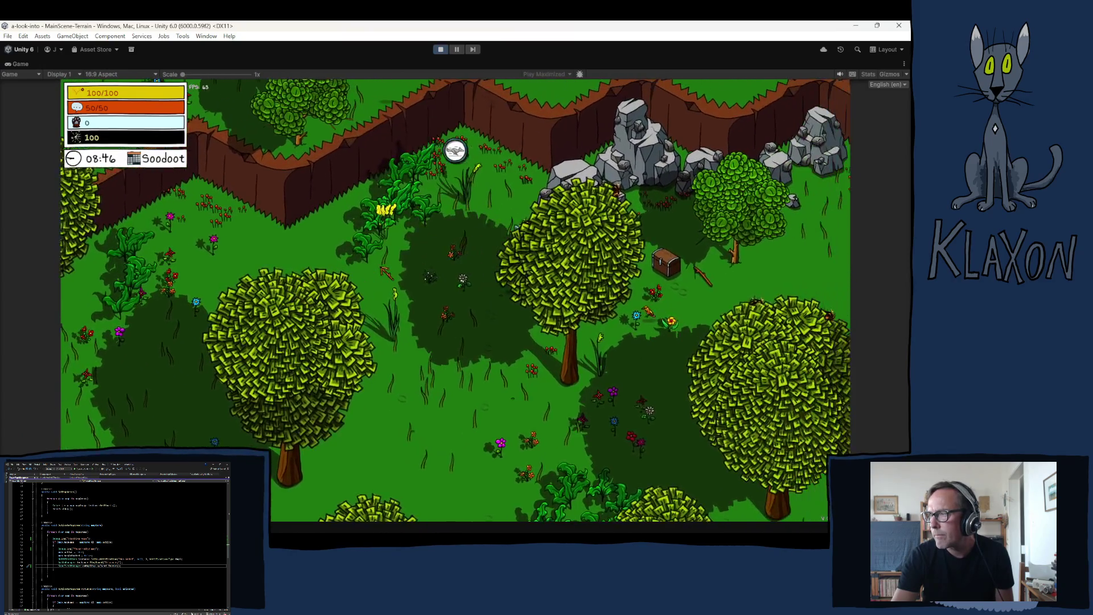
key(s)
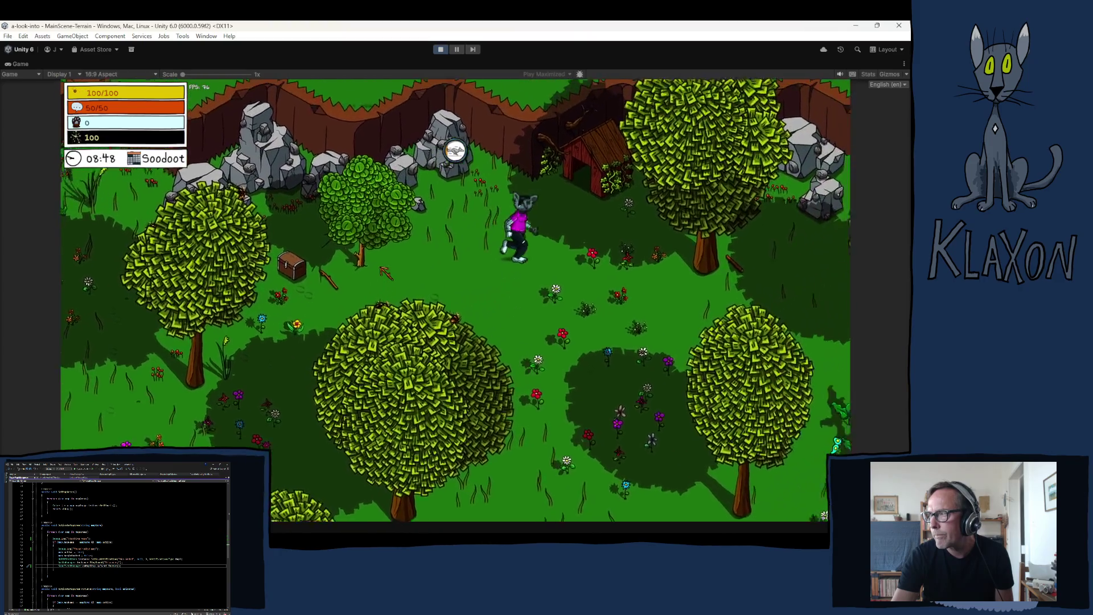
key(w)
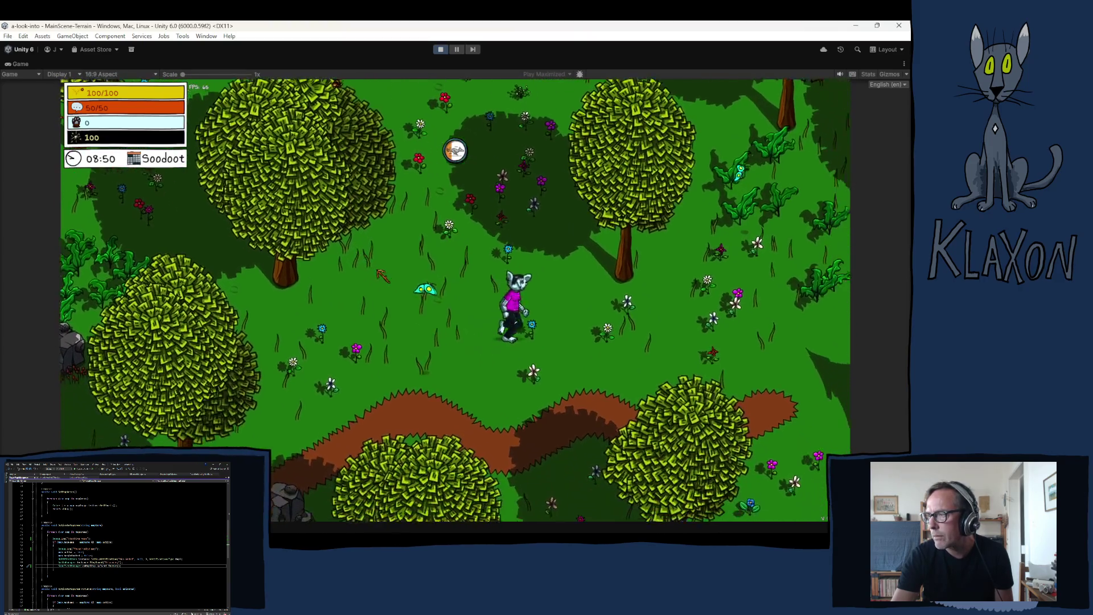
key(w)
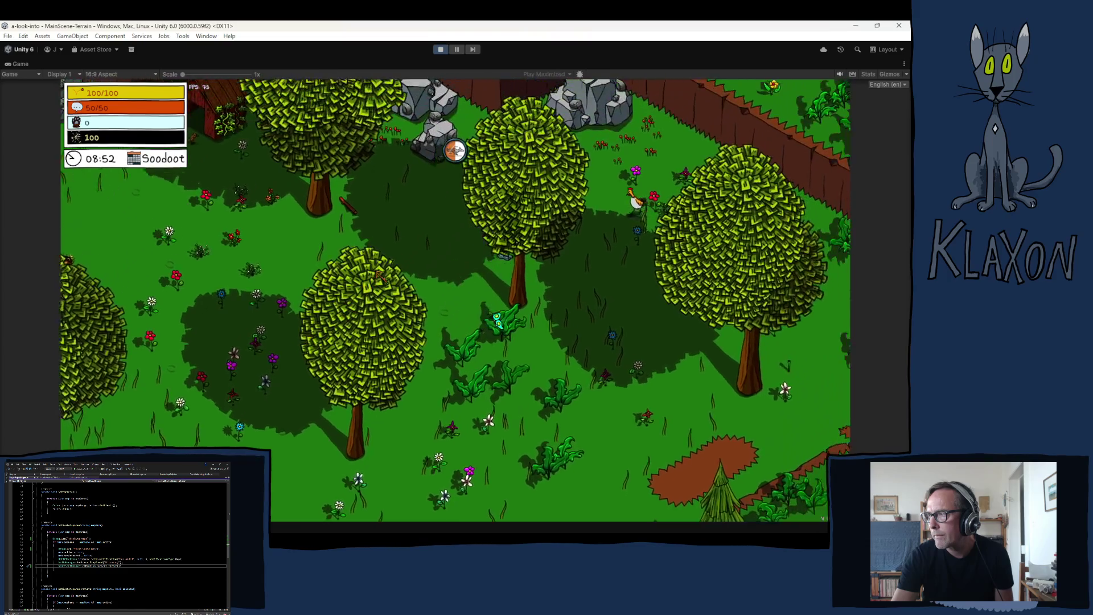
key(space)
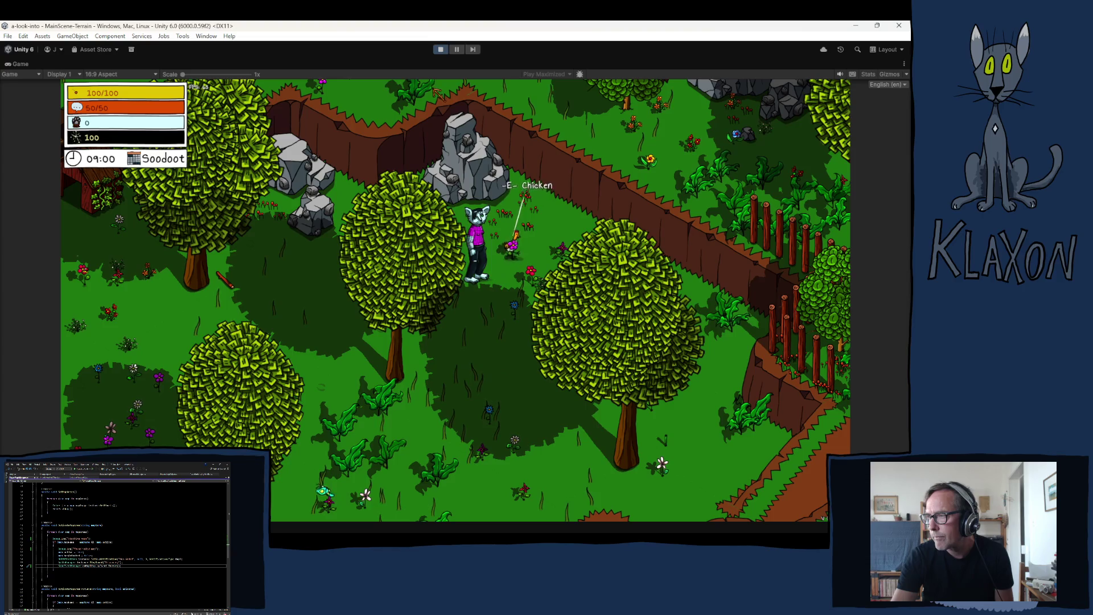
Run past the bridge and cliffs to the map pickup, collect it, and open the Map.
key(d)
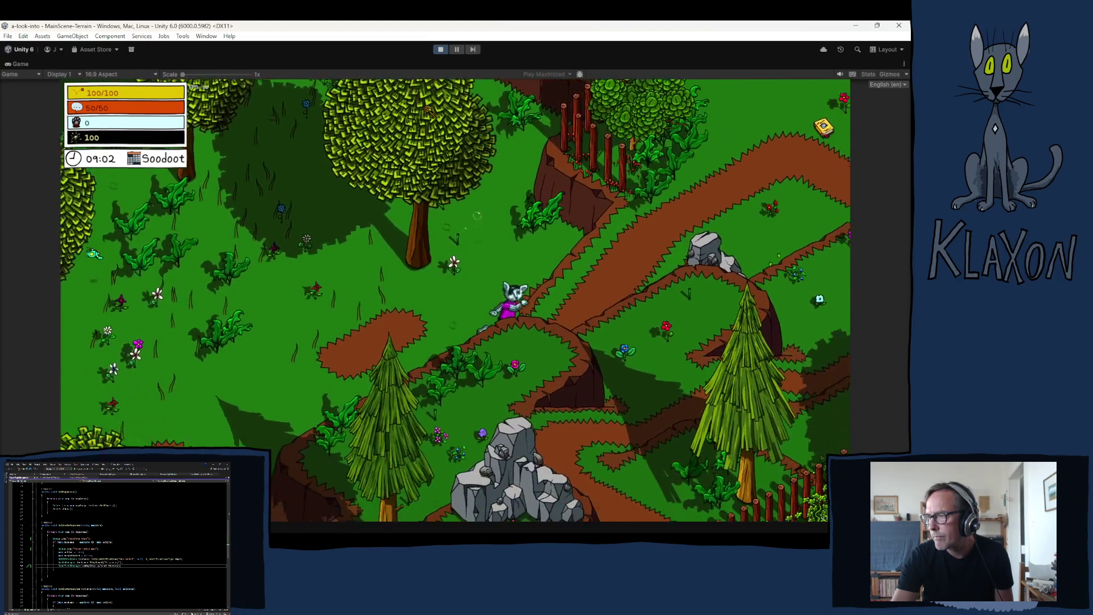
key(w)
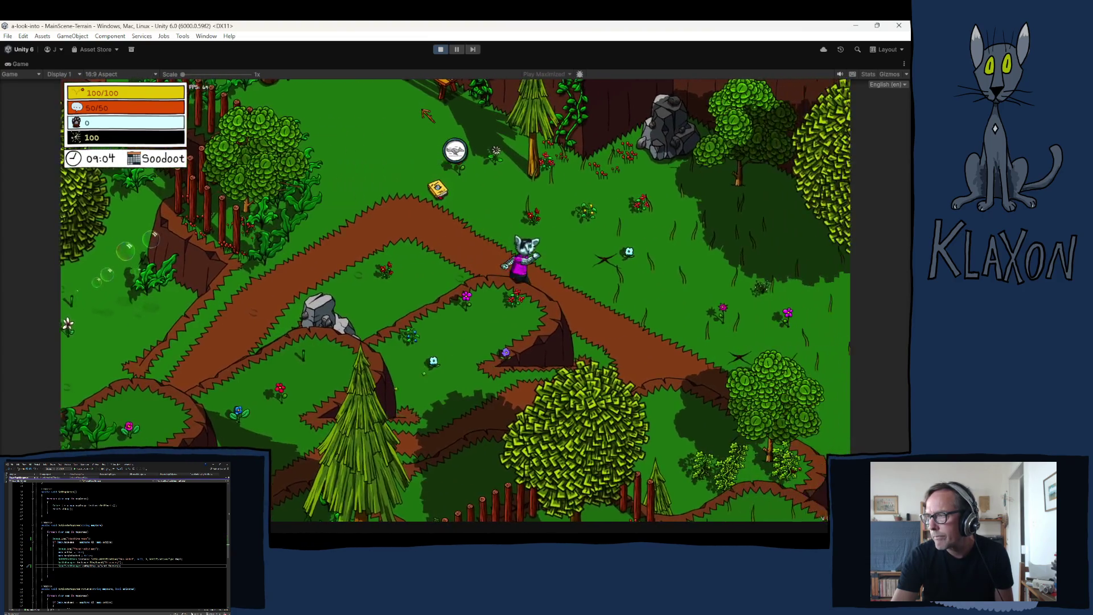
key(d)
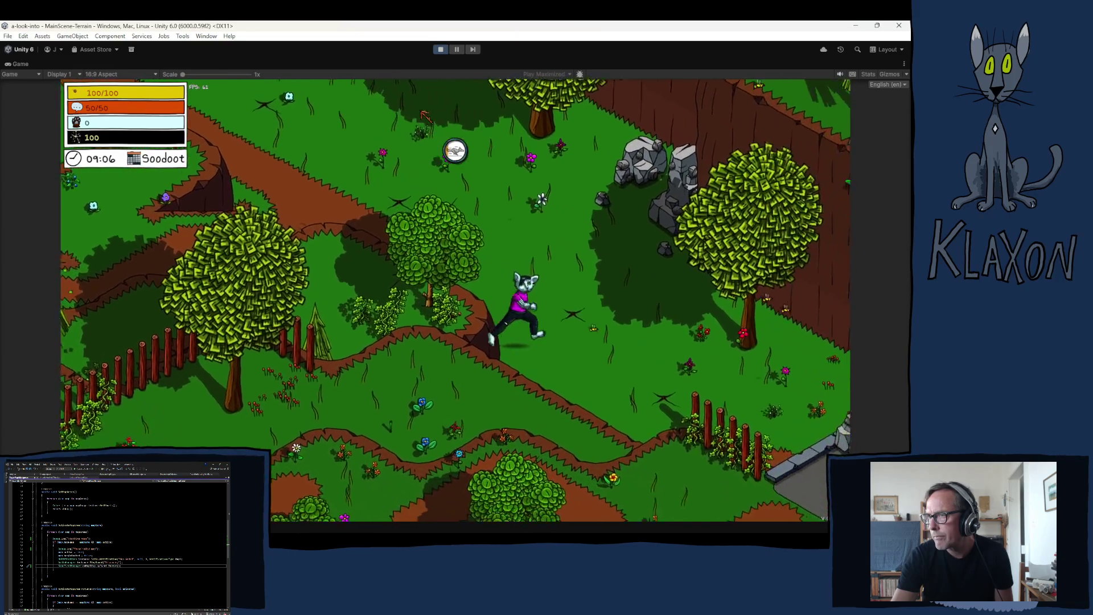
key(d)
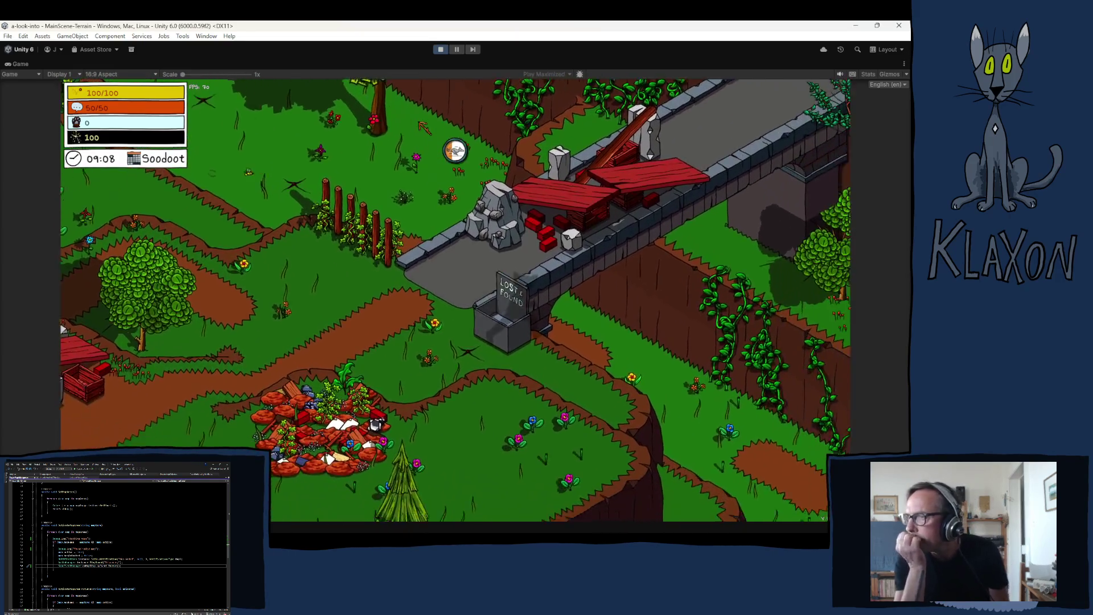
key(d)
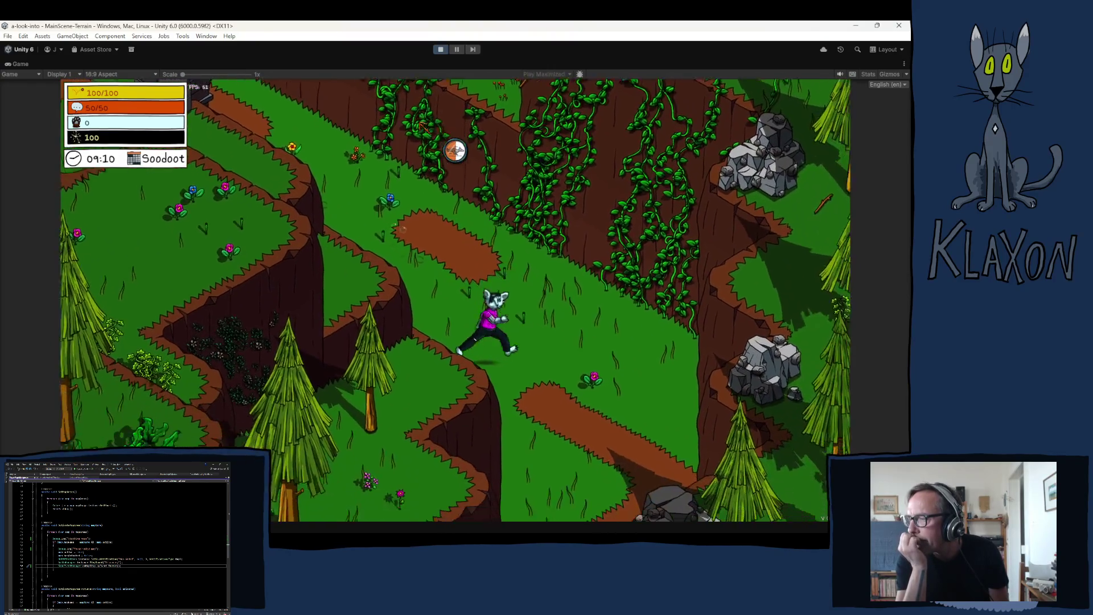
key(s)
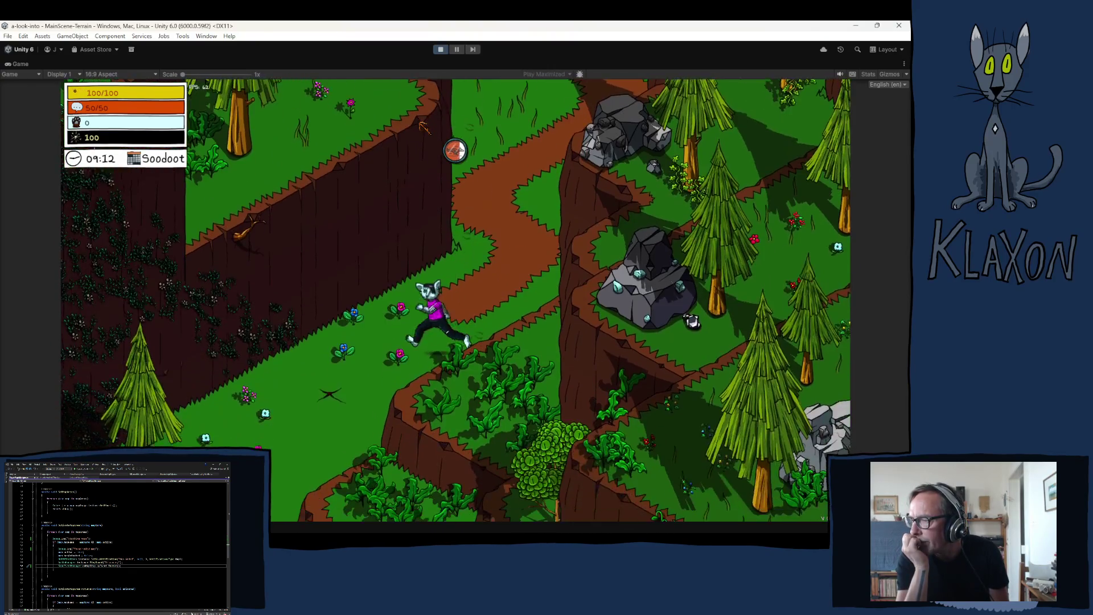
key(s)
key(s)
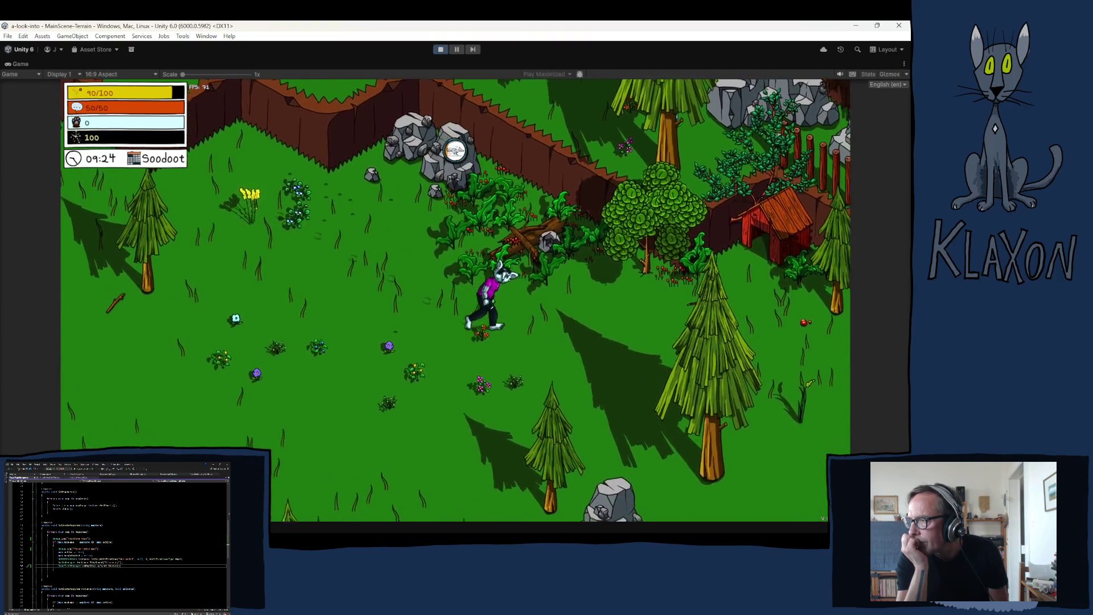
key(s)
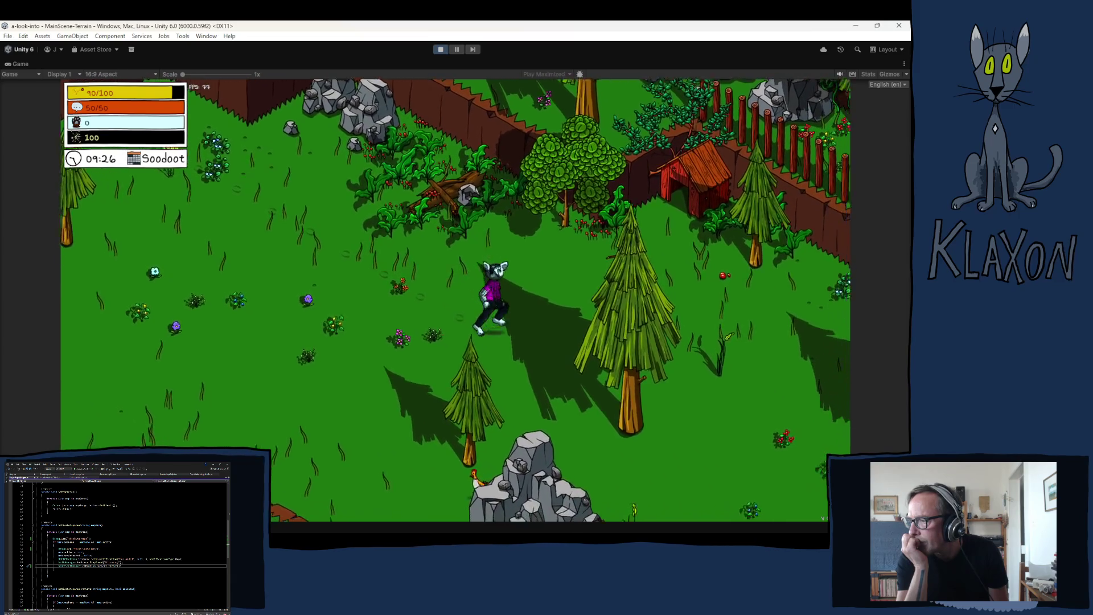
key(s)
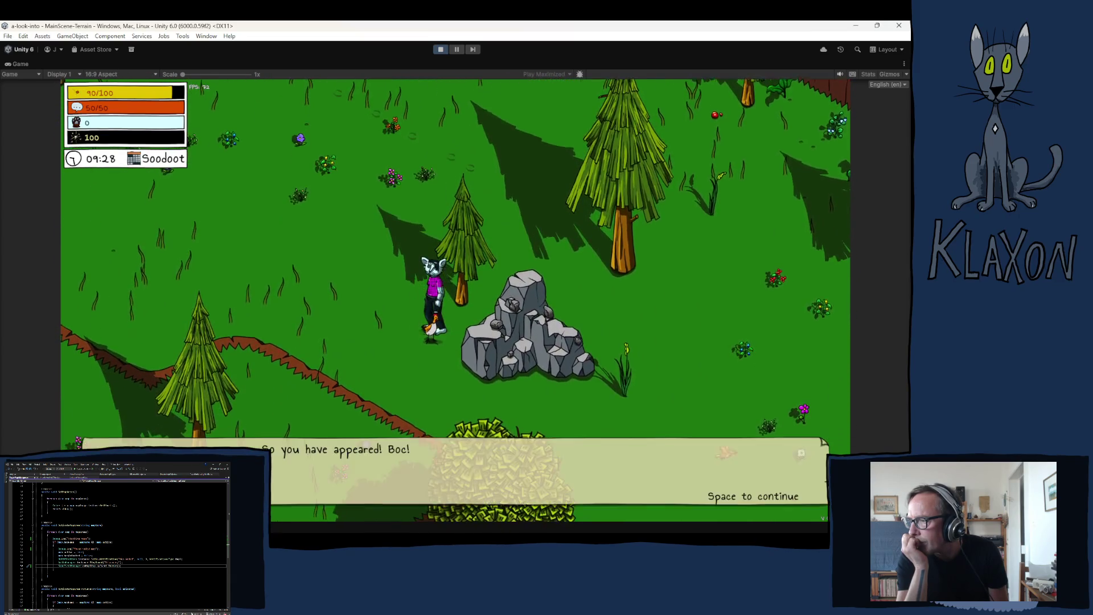
key(space)
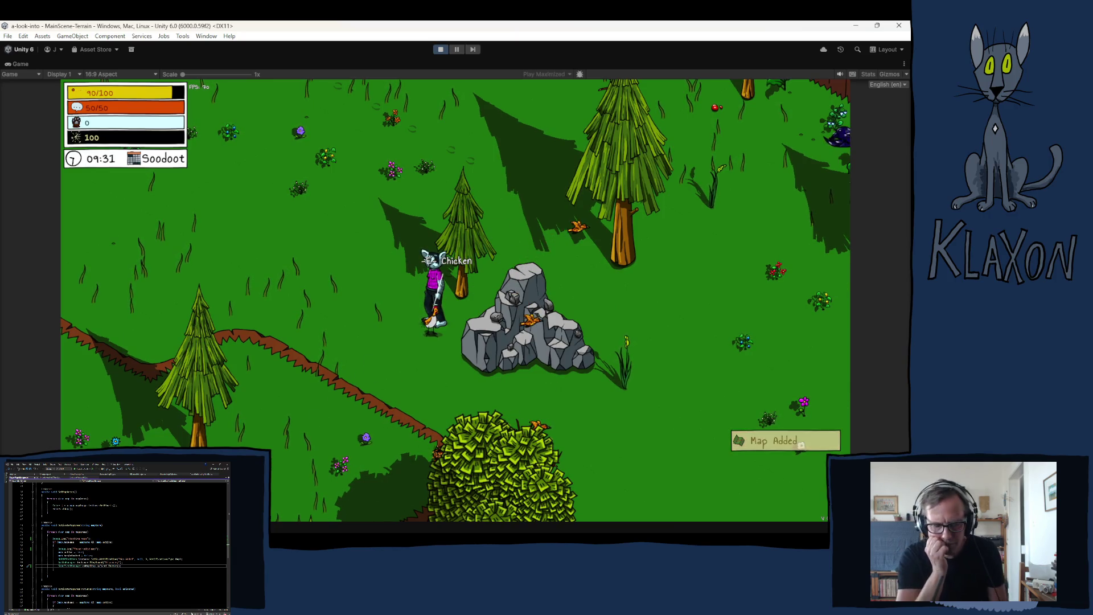
key(Tab)
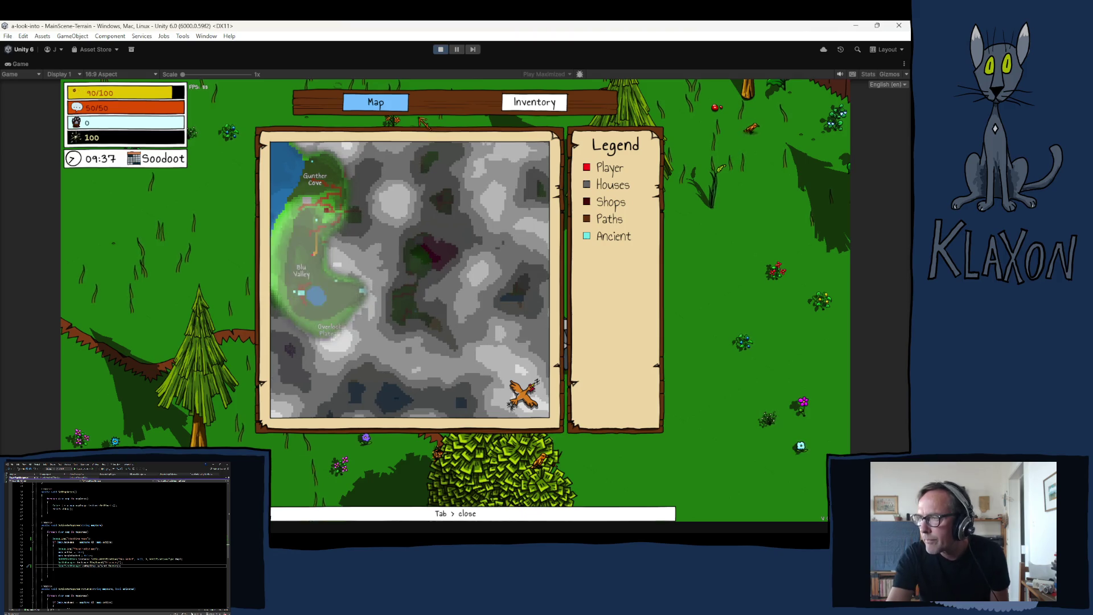
Stop play mode with the toolbar Play button.
click(438, 50)
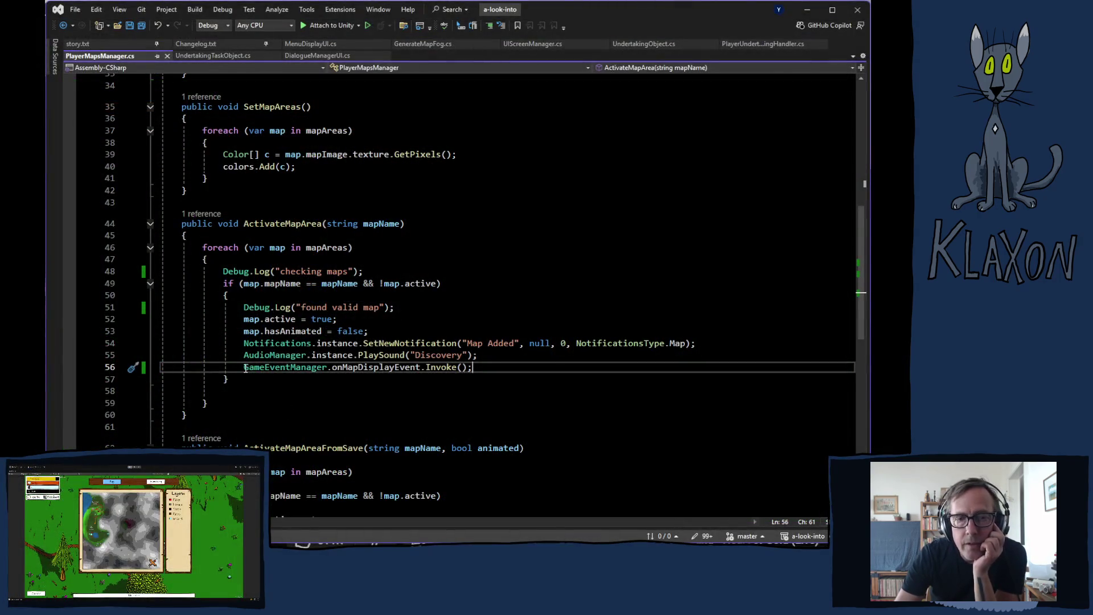
Comment out the GameEventManager.onMapDisplayEvent.Invoke() call on line 56 with Ctrl+K, Ctrl+C.
drag(246, 368, 475, 371)
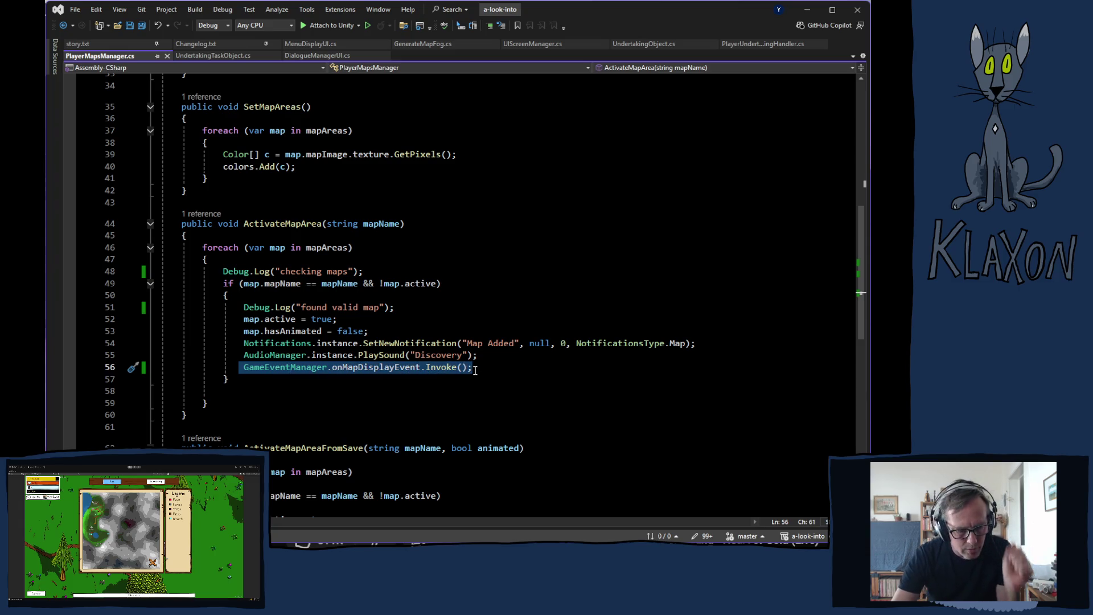
key(ctrl+k)
key(ctrl+c)
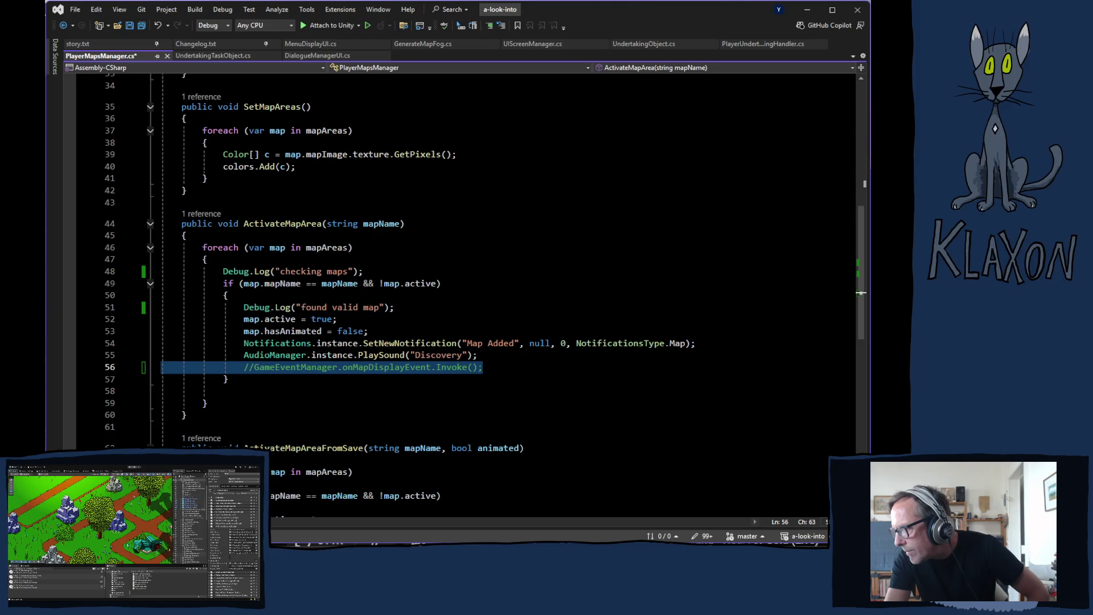
key(alt+Tab)
Select MapObject in the Hierarchy and open its InteractableMenuTabObject.cs script in Visual Studio.
scroll(688, 353, down, 5)
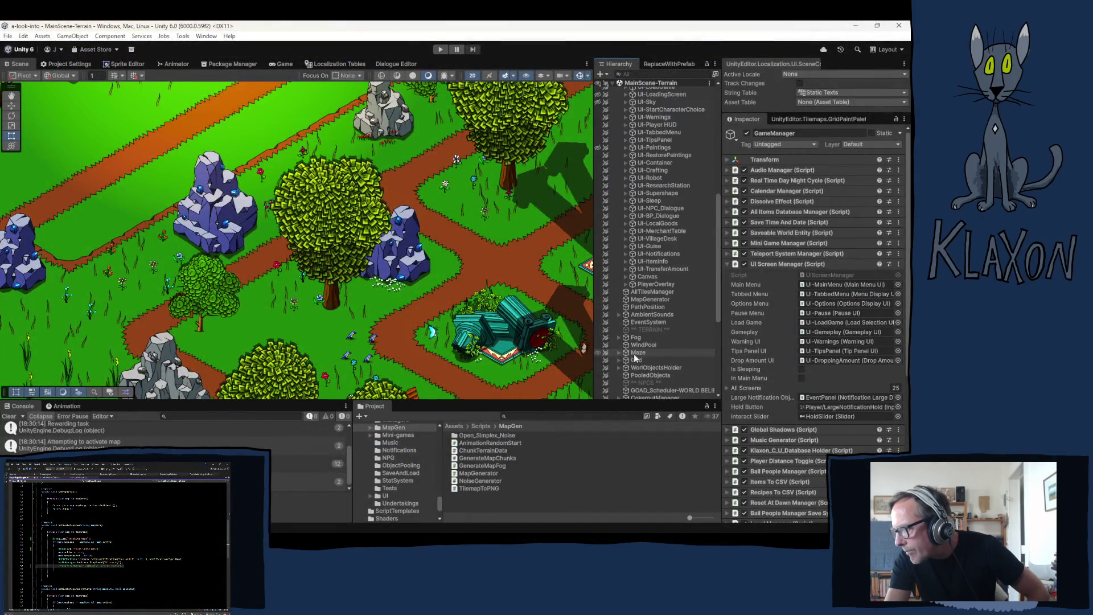
scroll(690, 351, down, 5)
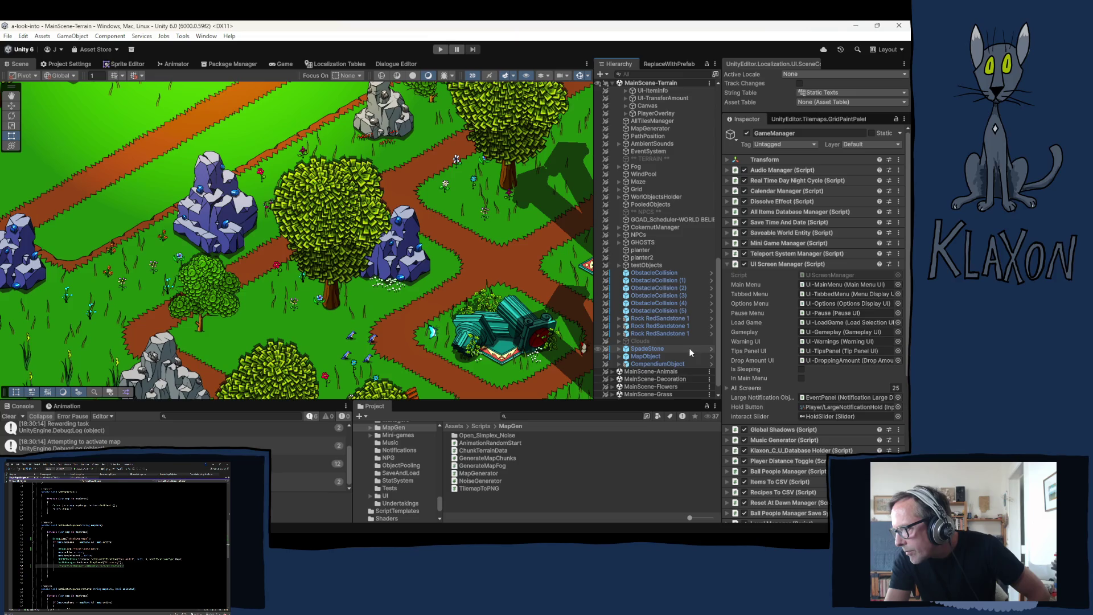
click(638, 356)
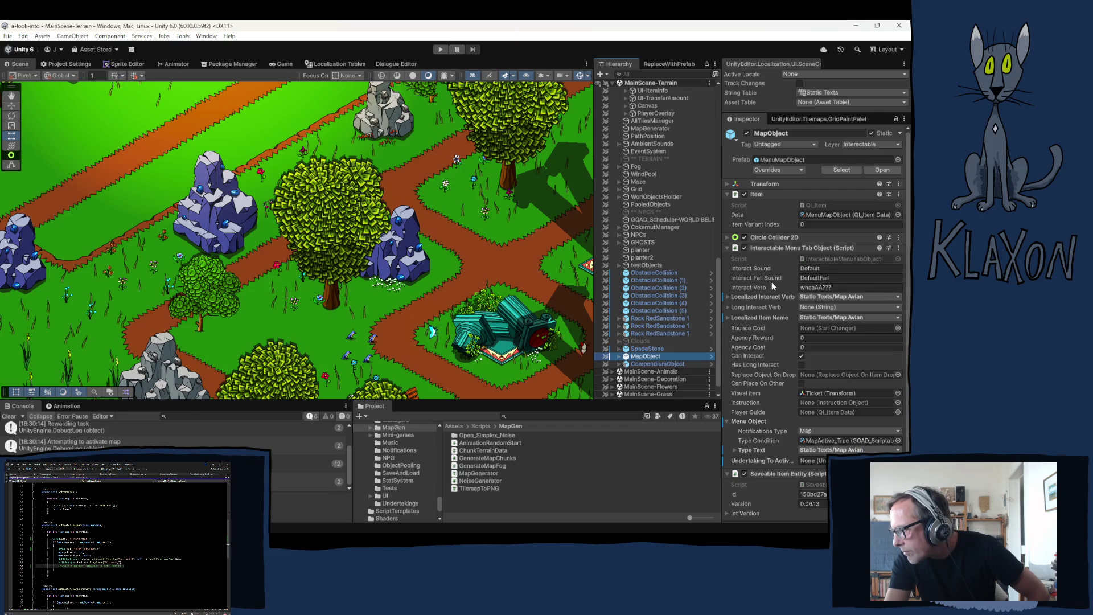
double_click(822, 258)
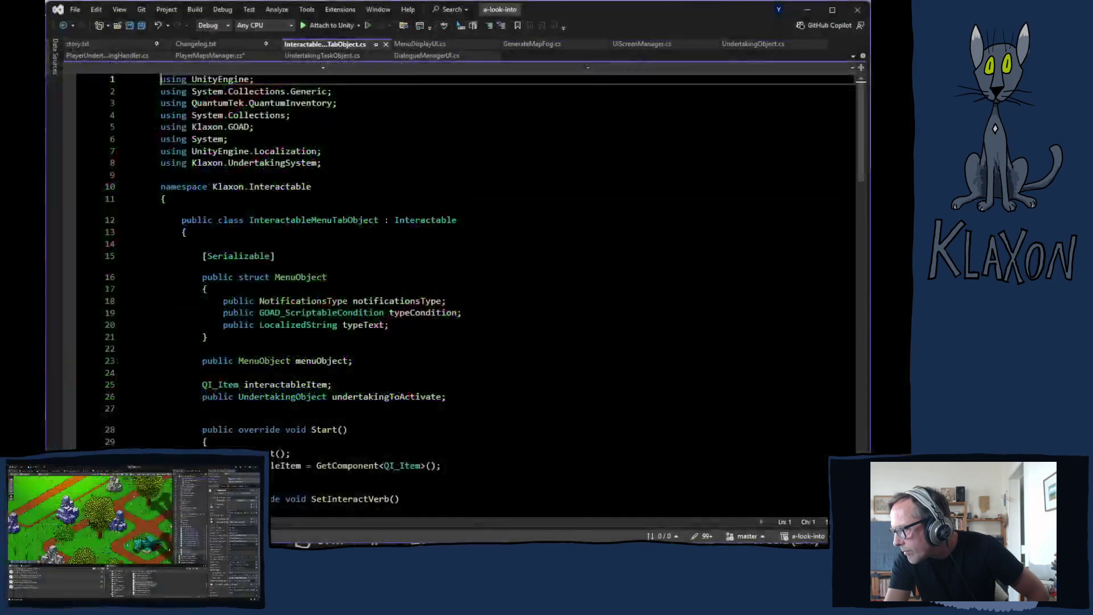
scroll(496, 353, down, 5)
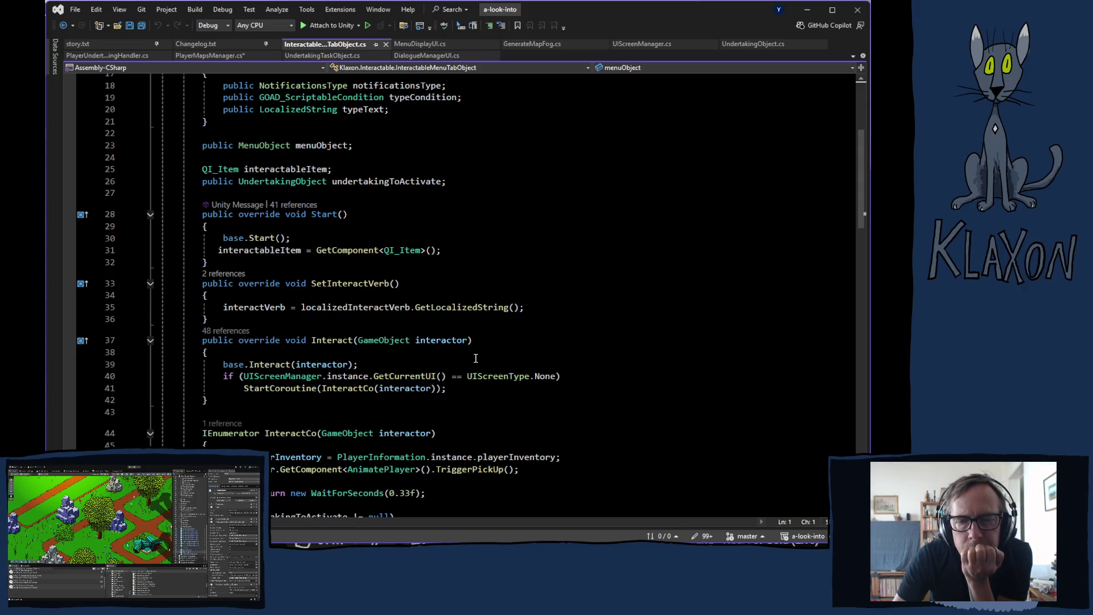
scroll(476, 358, down, 2)
scroll(475, 360, down, 3)
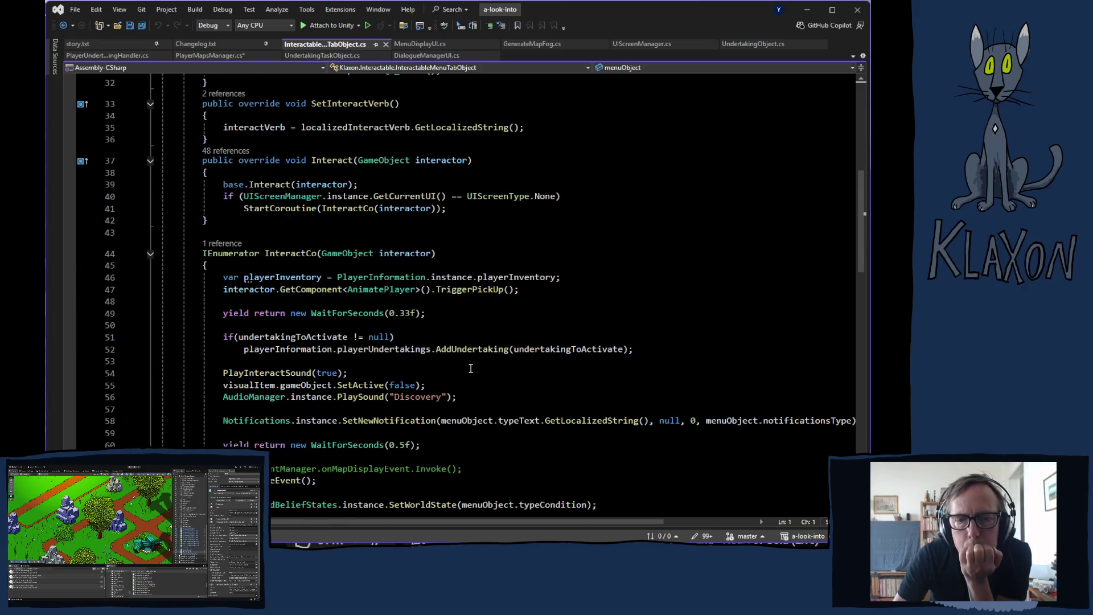
scroll(471, 368, down, 2)
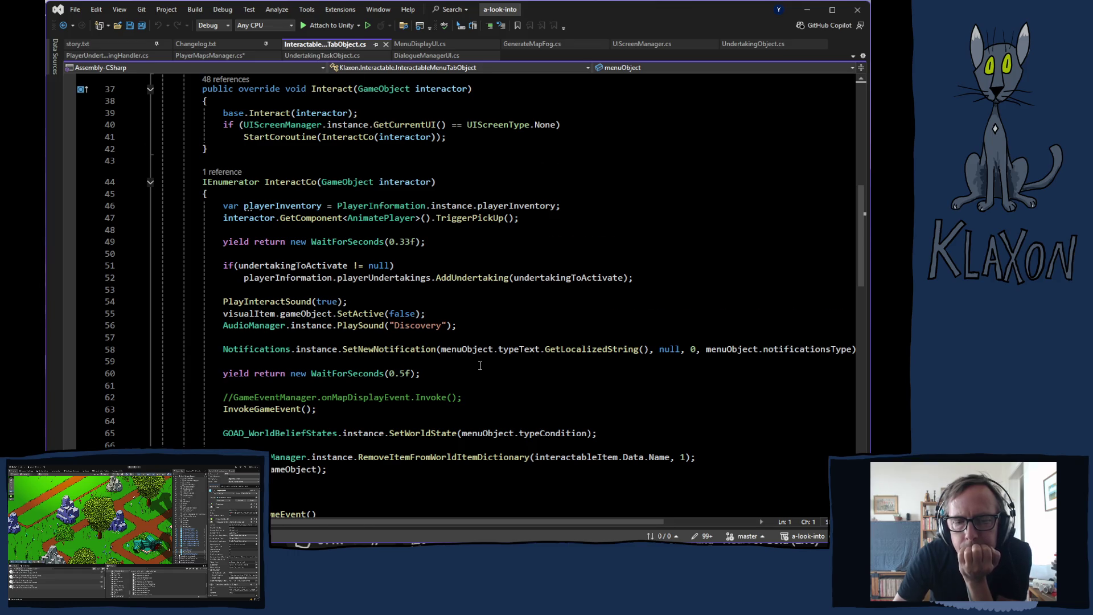
scroll(480, 366, down, 5)
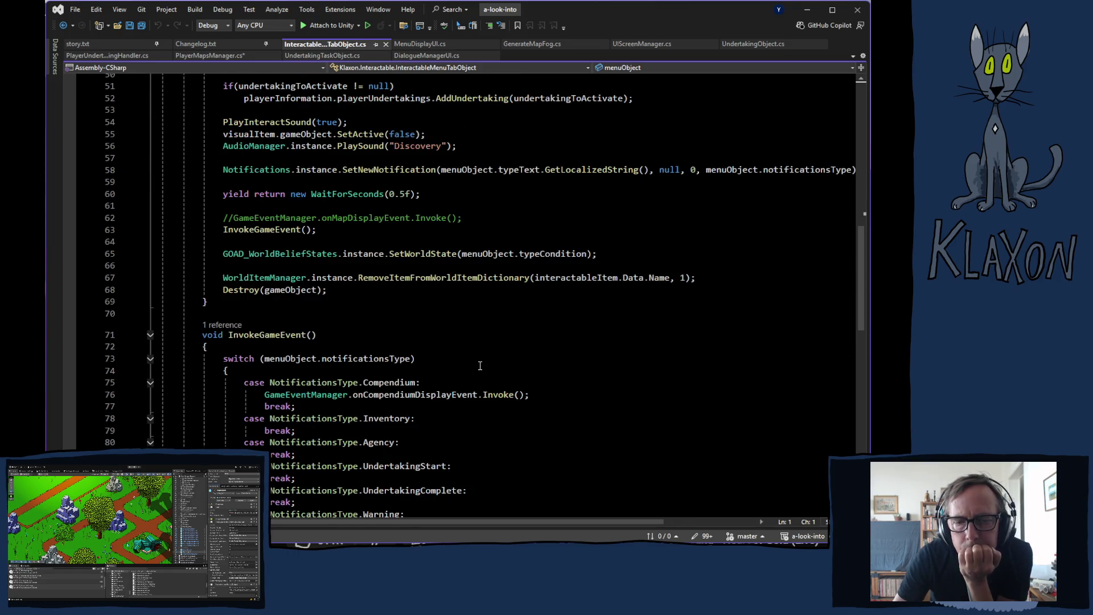
scroll(480, 366, down, 4)
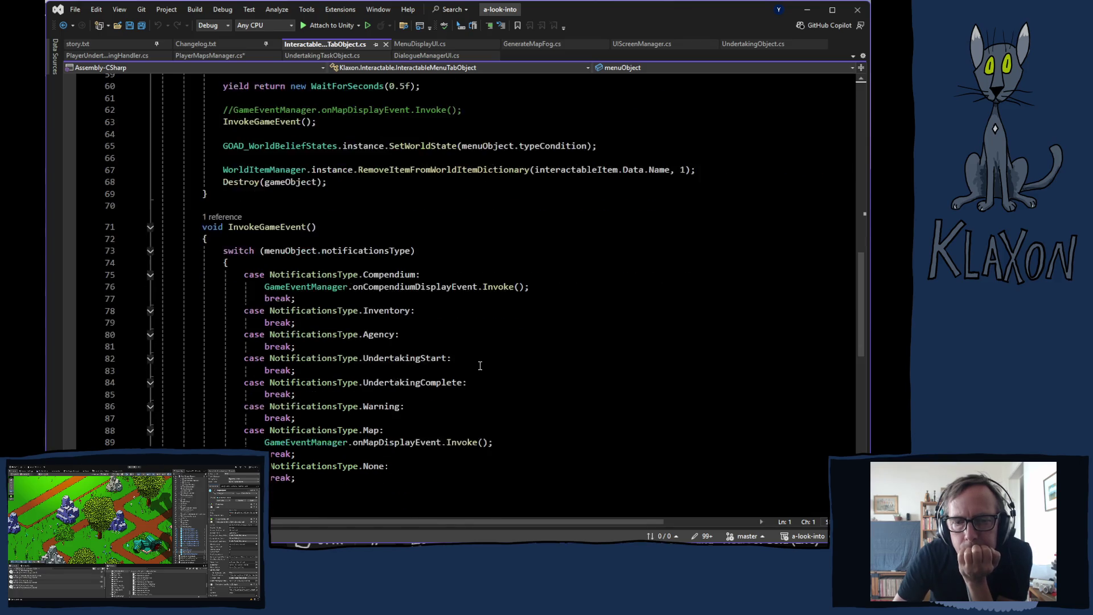
scroll(479, 364, up, 5)
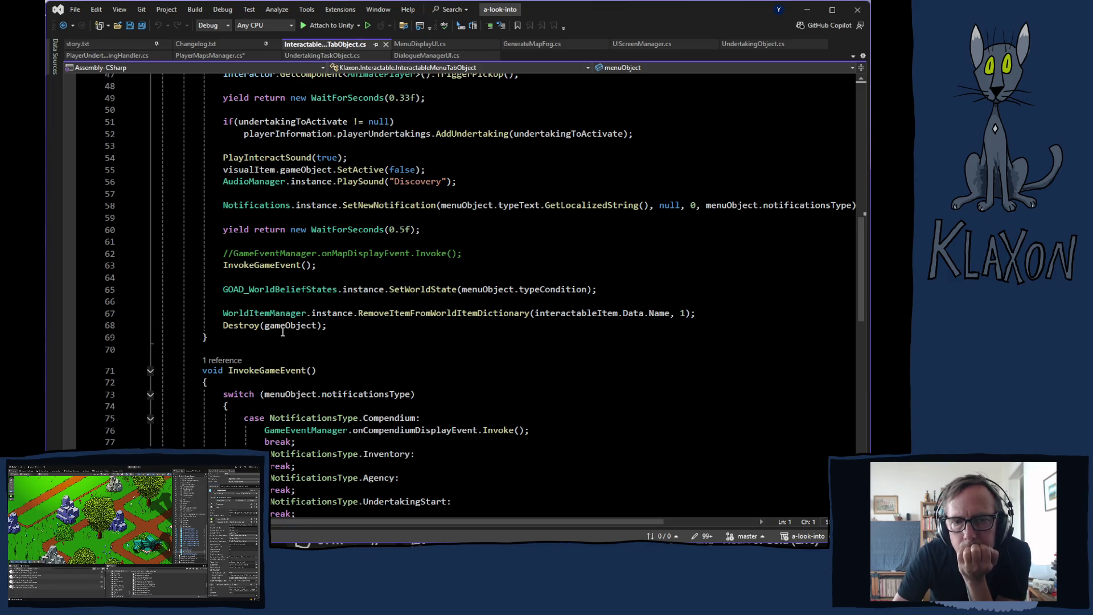
click(243, 265)
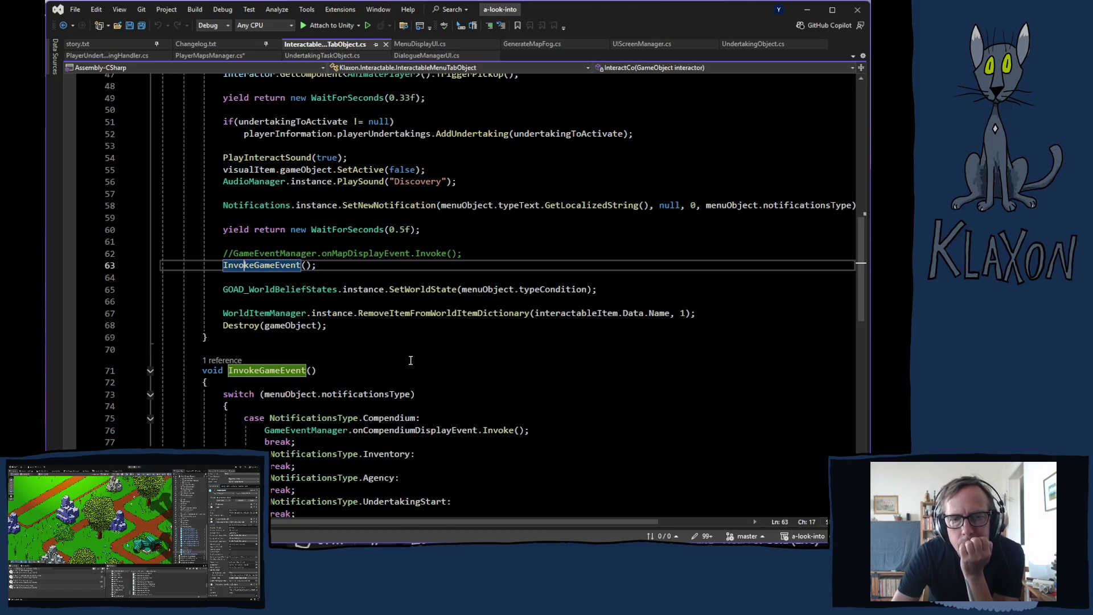
scroll(376, 349, down, 4)
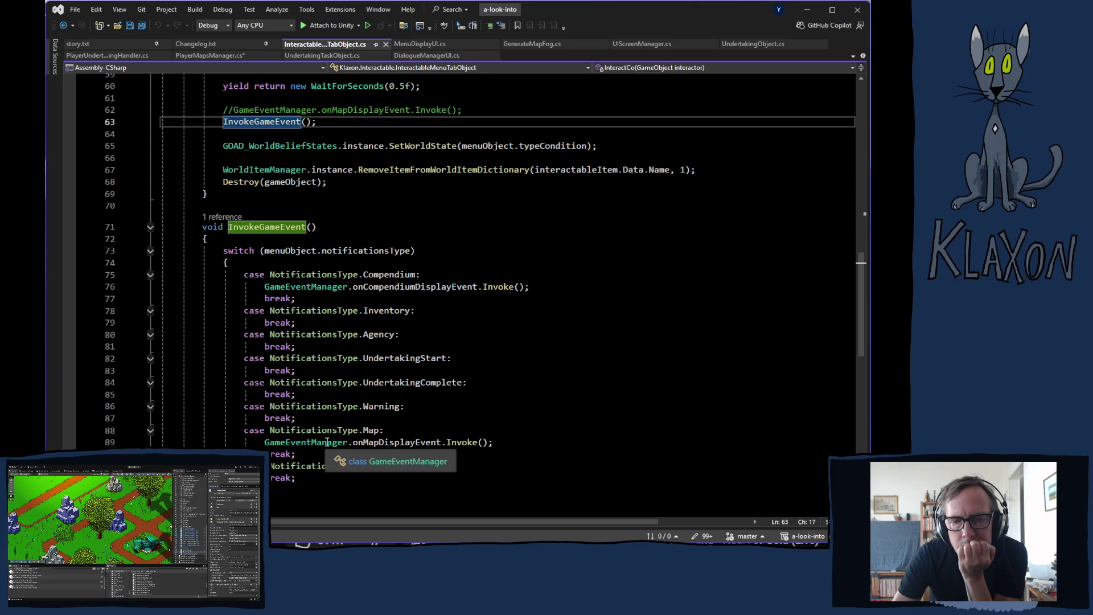
scroll(278, 440, down, 3)
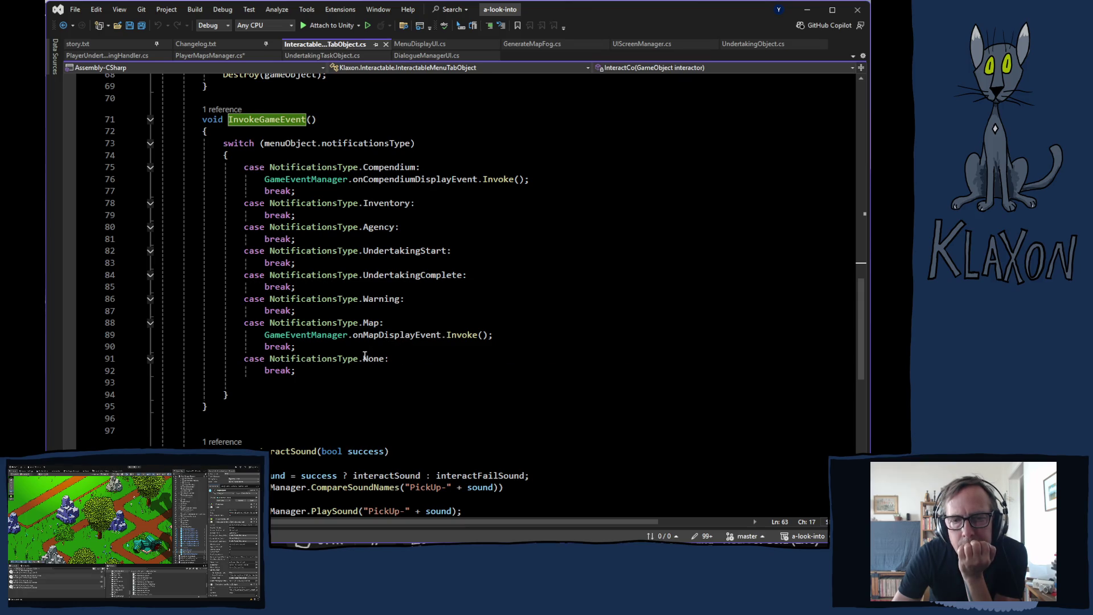
drag(264, 334, 496, 336)
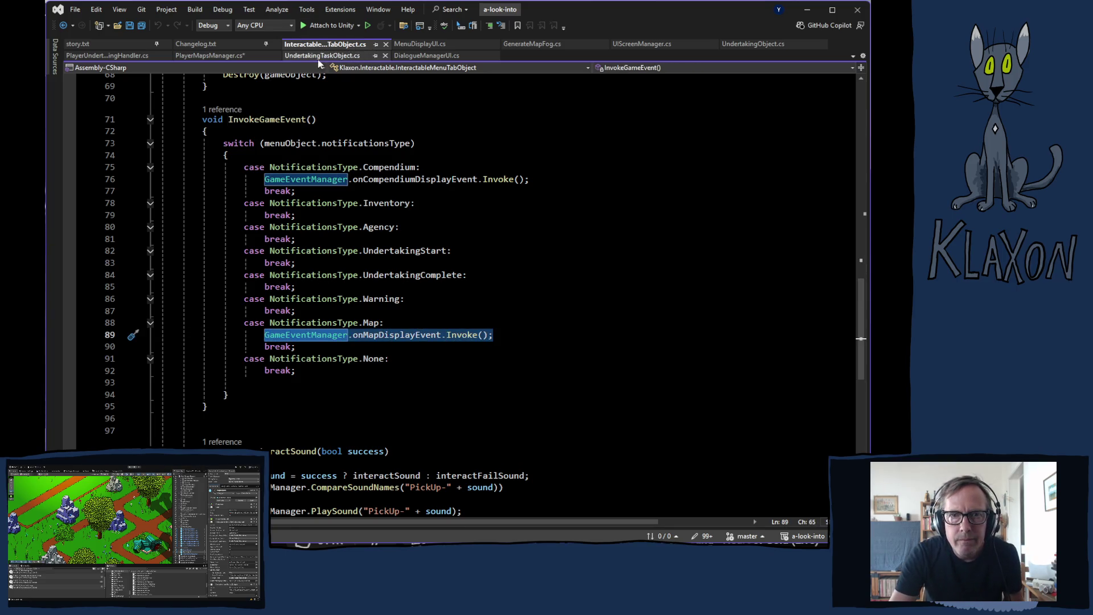
Uncomment line 56 in PlayerMapsManager.cs, save, and view DialogueManagerUI.cs's CompleteTask.
click(218, 58)
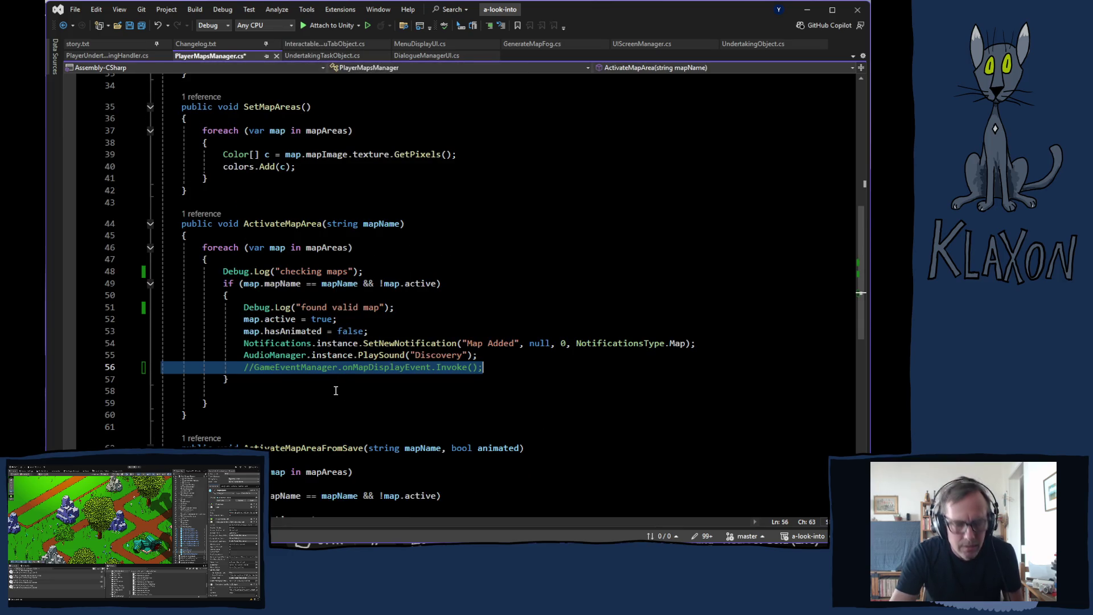
key(ctrl+k)
key(ctrl+u)
key(ctrl+s)
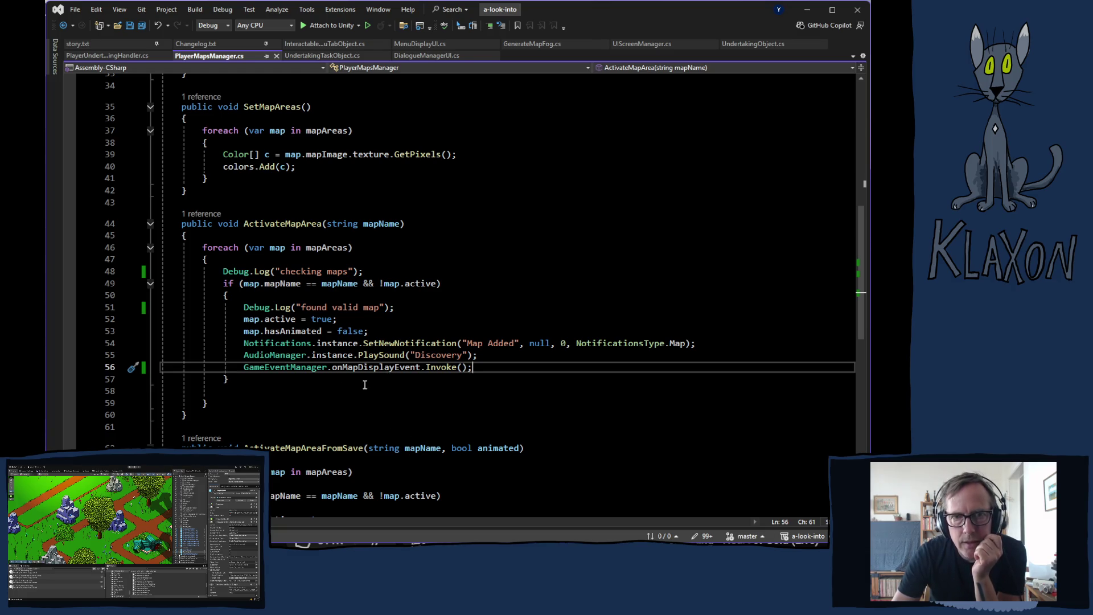
click(434, 56)
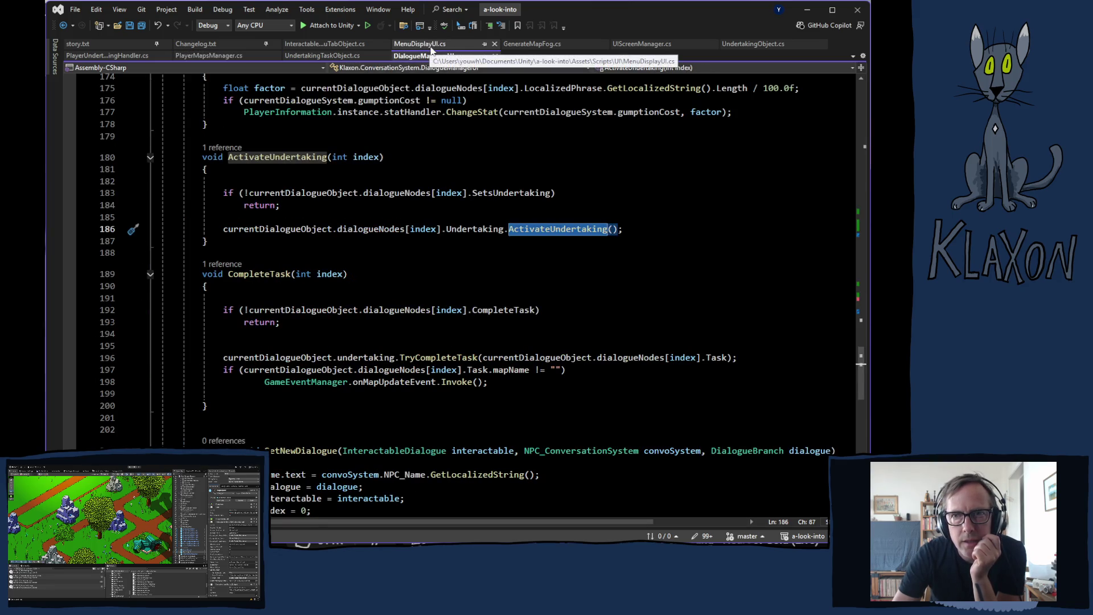
Inspect the DisplayMapMenu listener on line 60, its definition, and its UIScreenType None check.
click(636, 43)
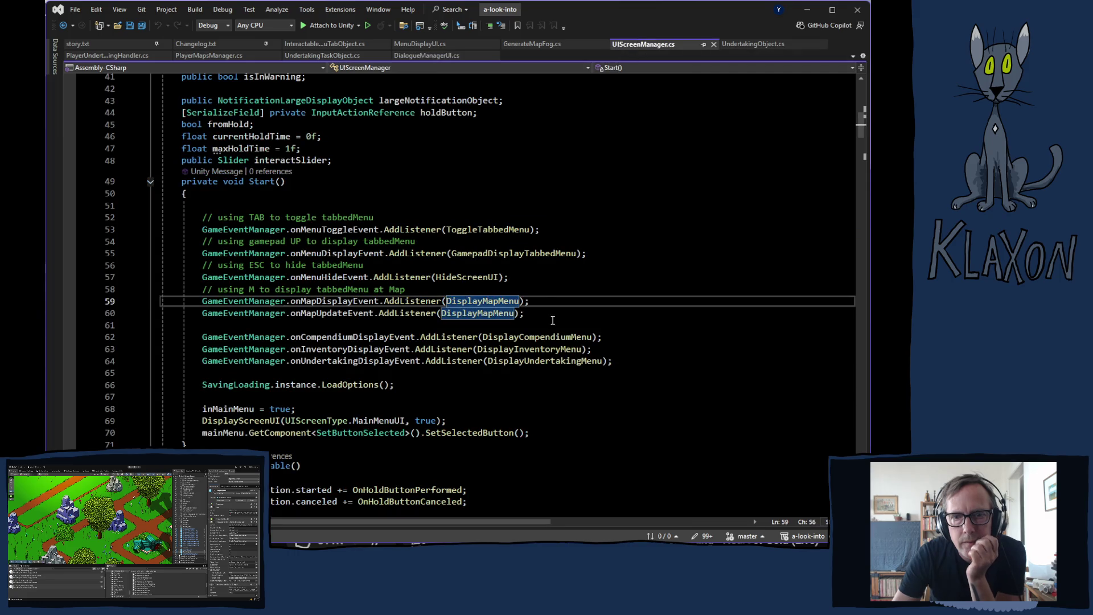
click(520, 313)
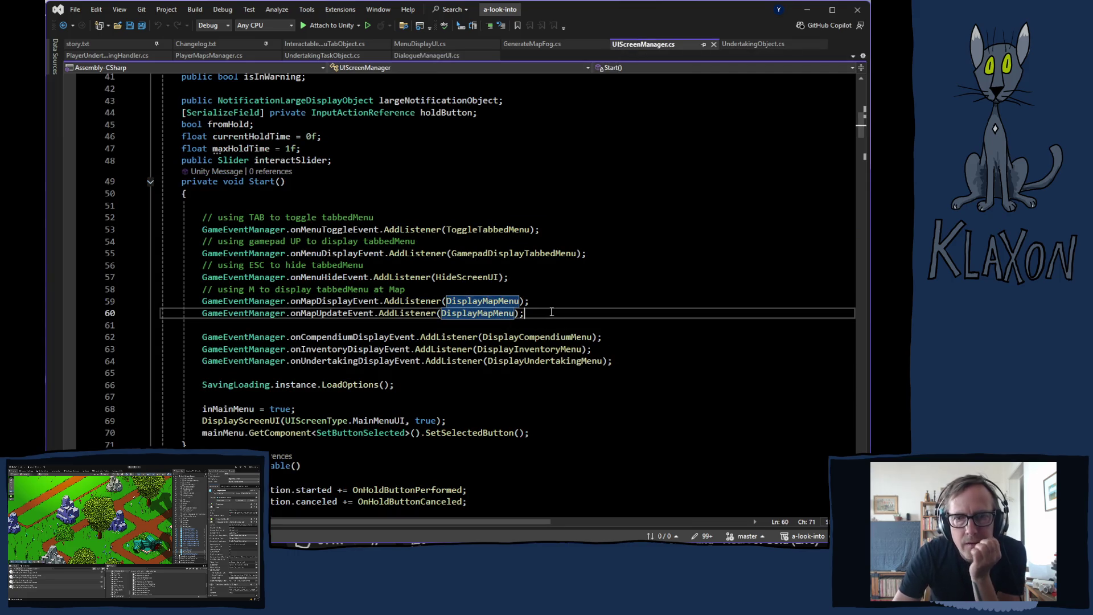
ctrl+click(498, 301)
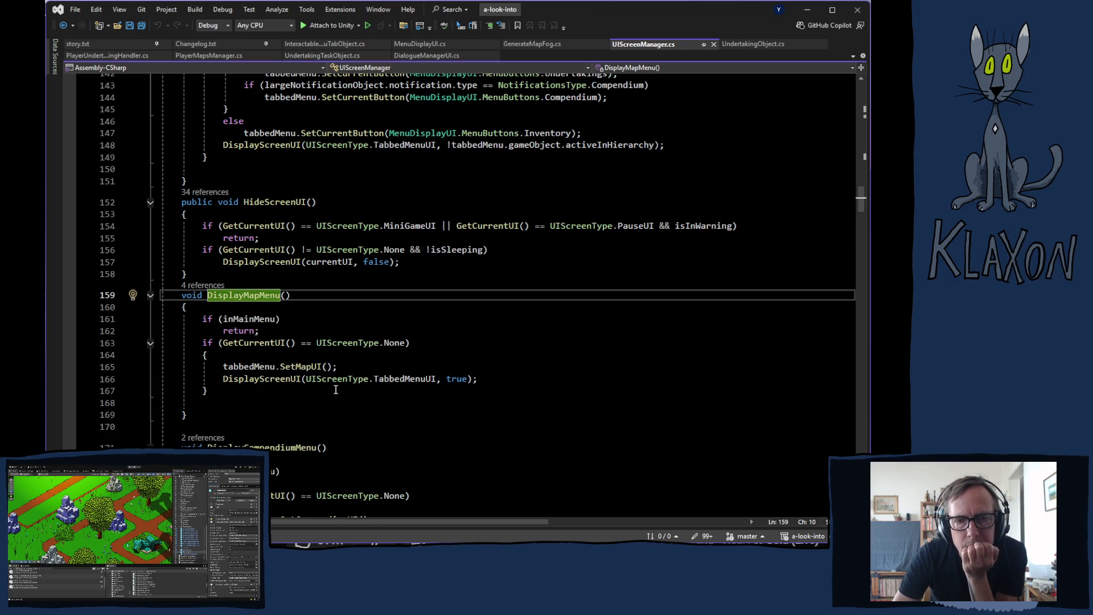
click(317, 343)
click(394, 344)
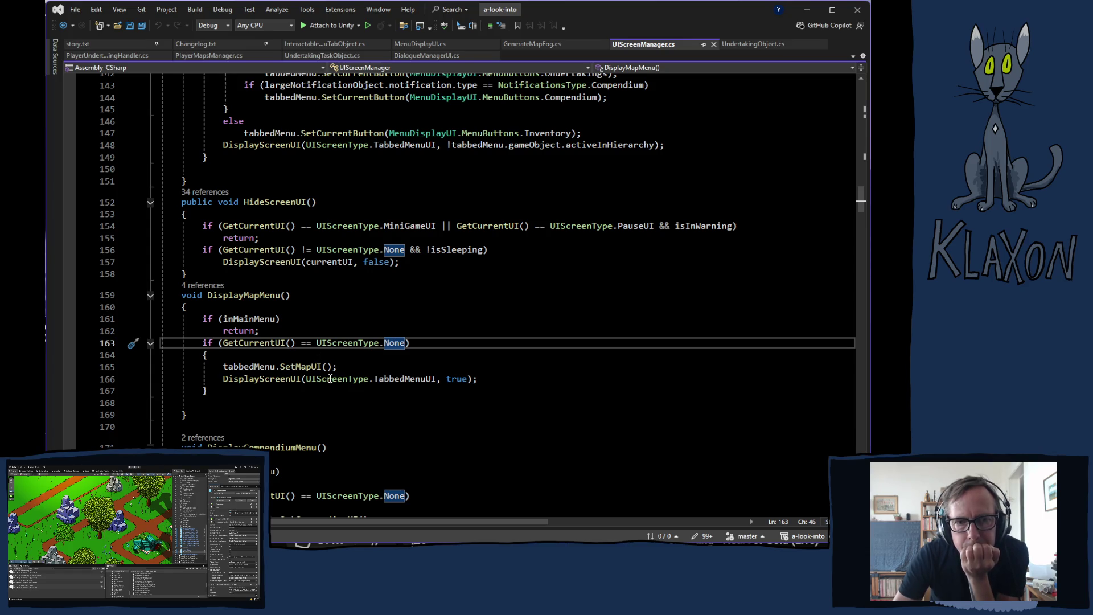
Return to PlayerMapsManager.cs and place the cursor after the PlaySound line in ActivateMapArea.
scroll(330, 378, up, 15)
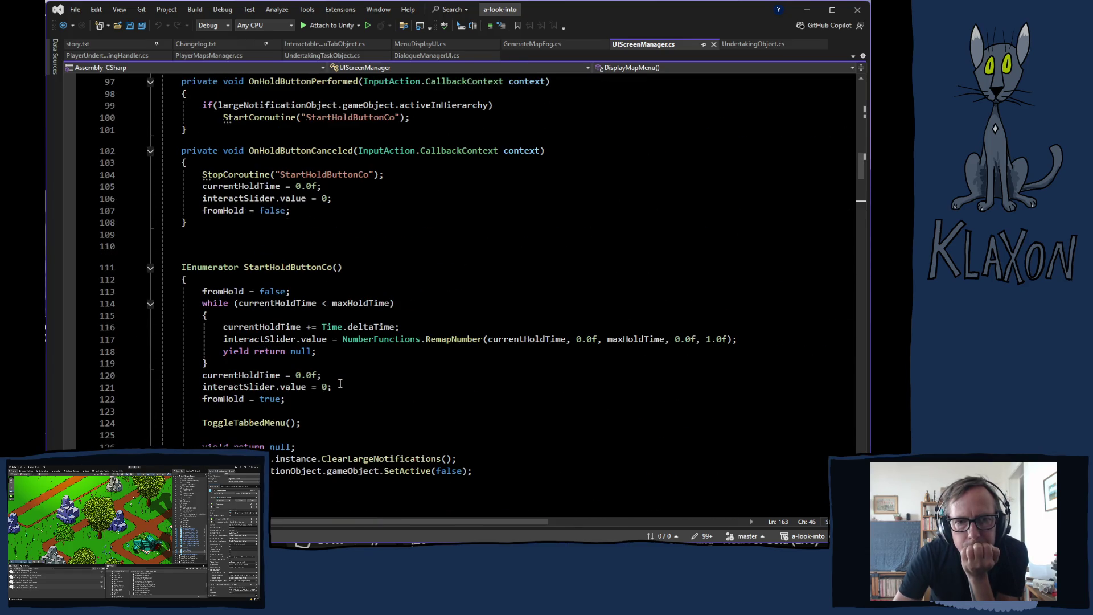
scroll(340, 384, up, 1)
scroll(340, 384, up, 8)
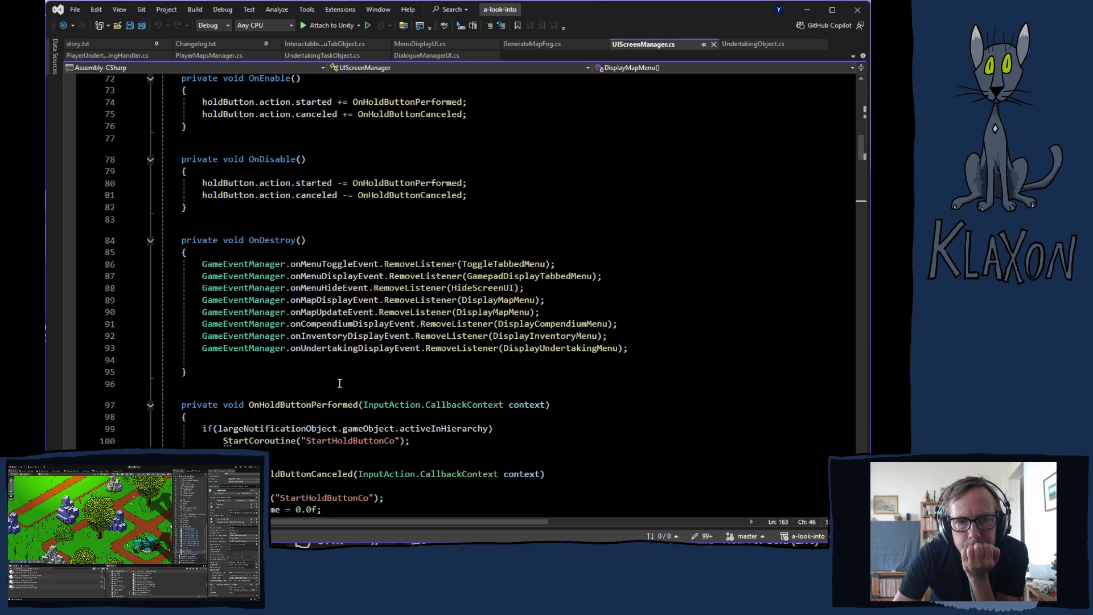
scroll(340, 383, up, 8)
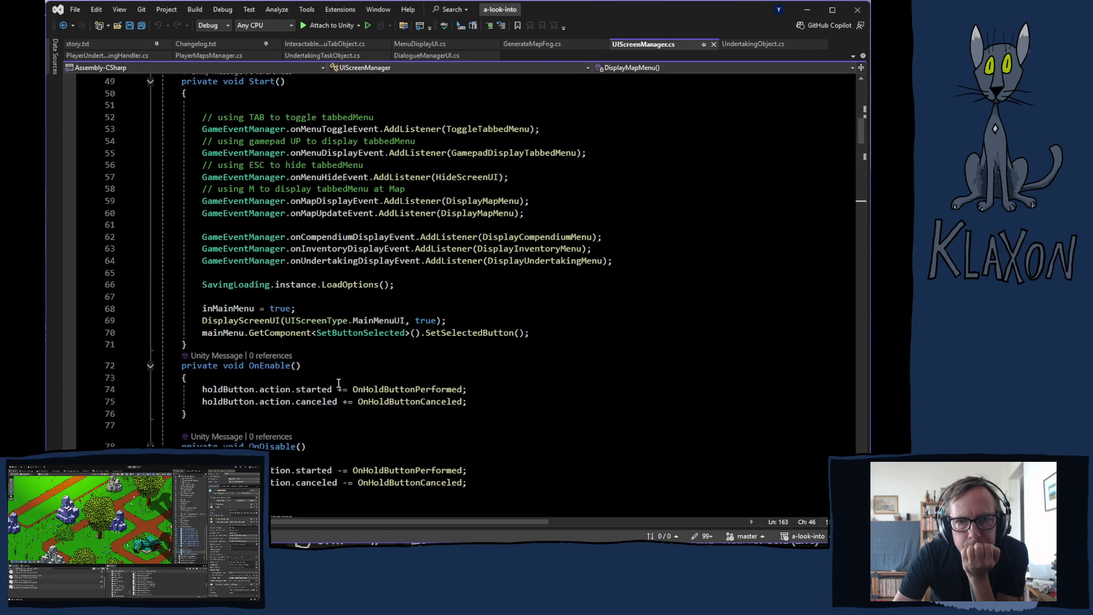
scroll(338, 380, up, 2)
scroll(339, 380, down, 20)
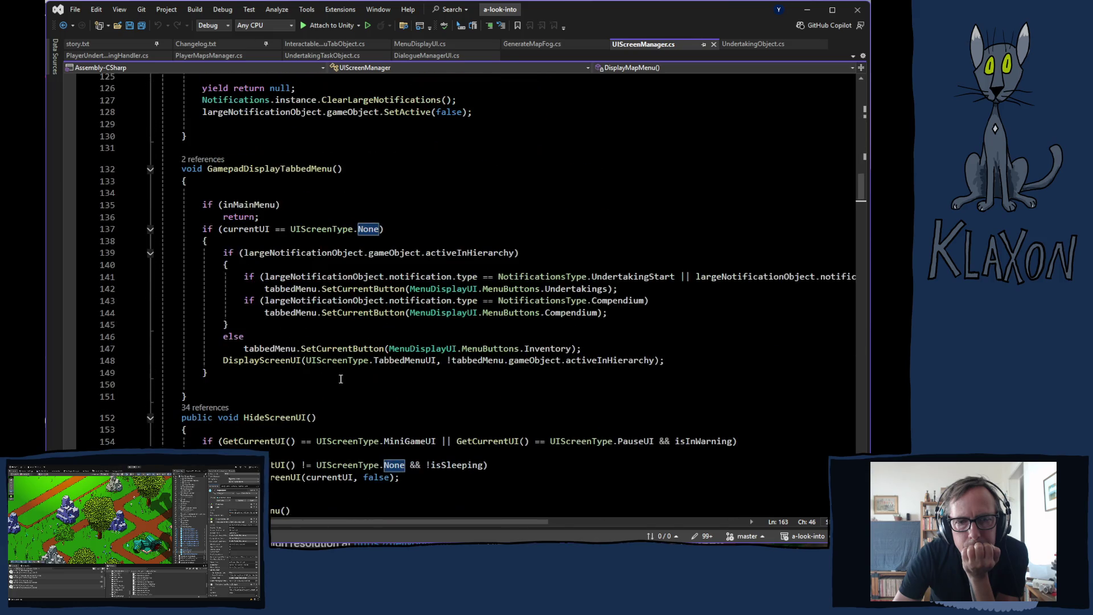
scroll(341, 379, down, 7)
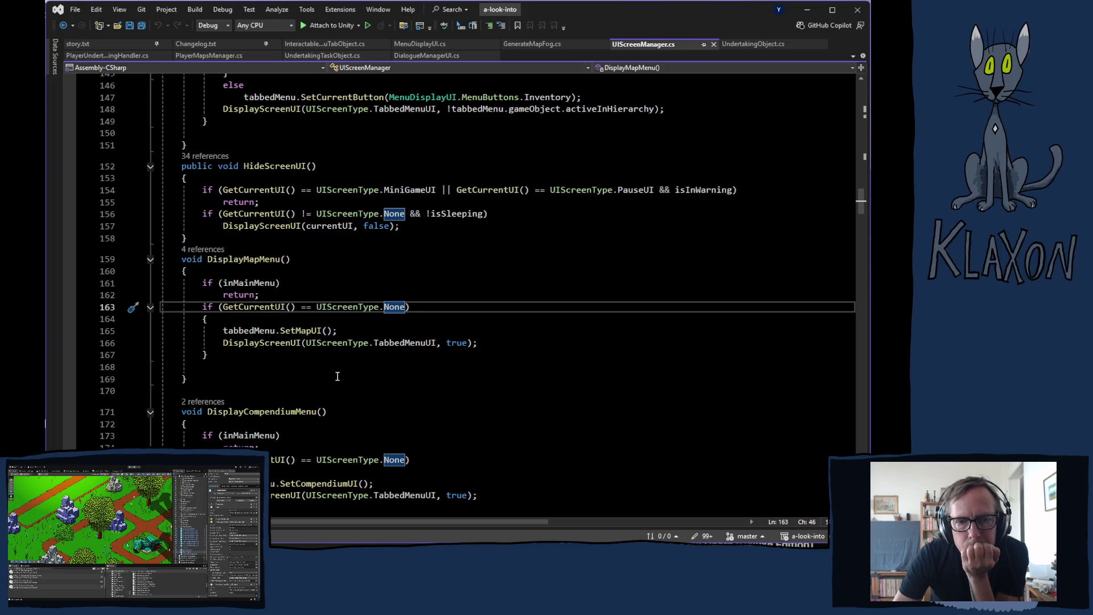
scroll(339, 373, down, 1)
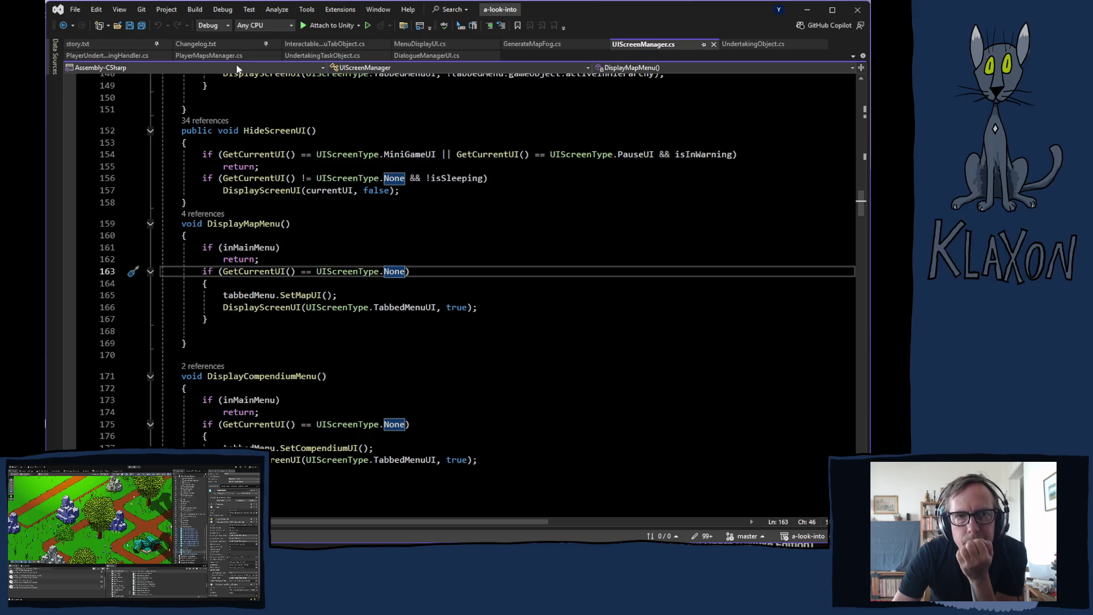
click(207, 56)
click(482, 354)
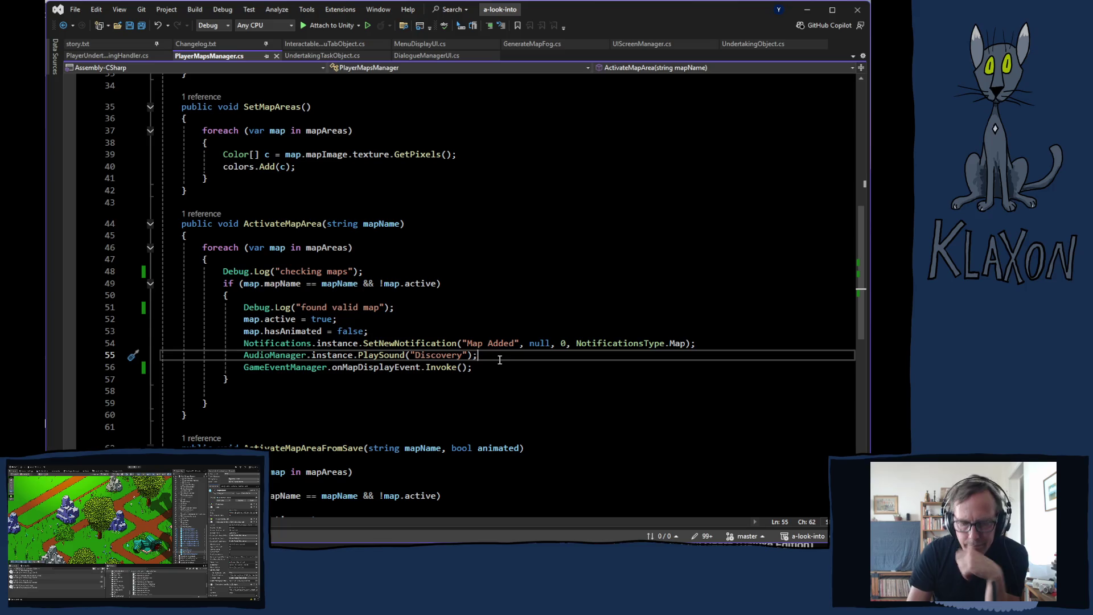
On a new line after the PlaySound call, insert UIScreenManager via IntelliSense.
key(Return)
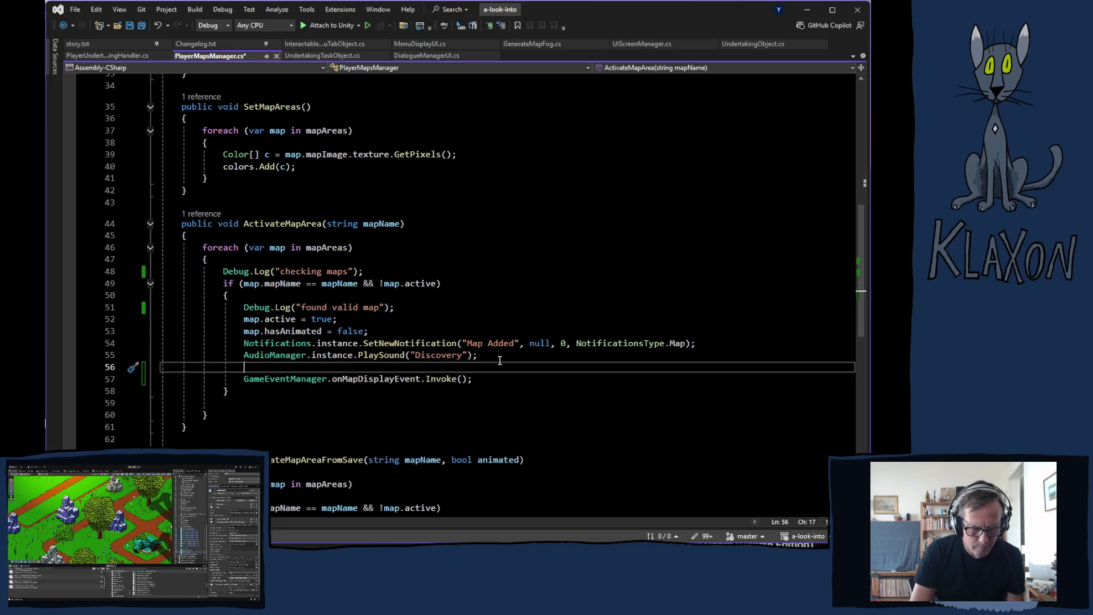
text(uisc)
key(Down)
key(Tab)
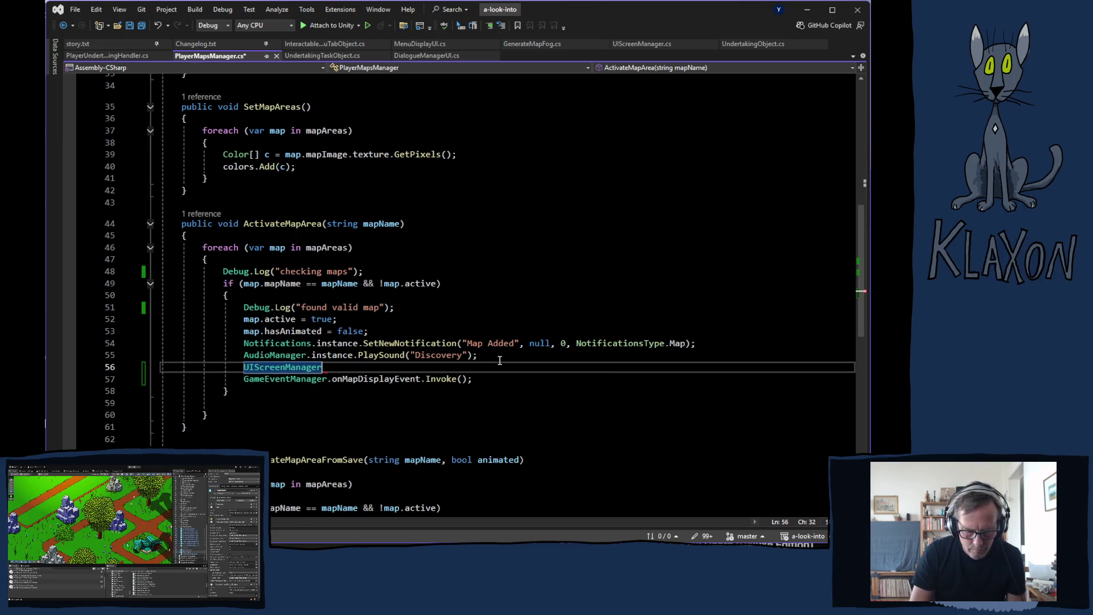
text(,ins)
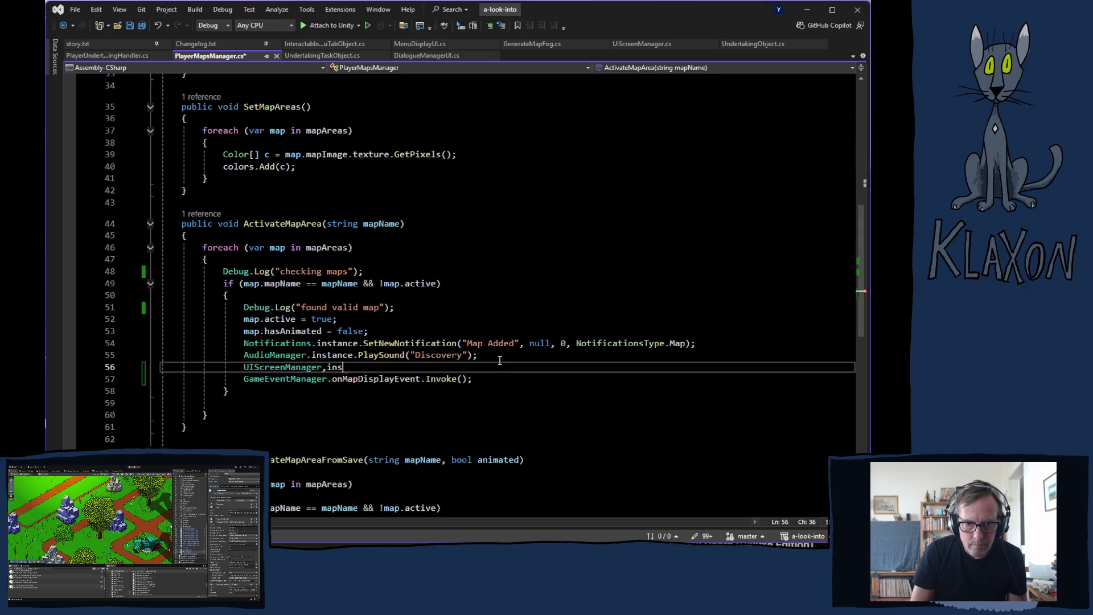
key(Return)
key(BackSpace)
key(BackSpace)
key(BackSpace)
key(BackSpace)
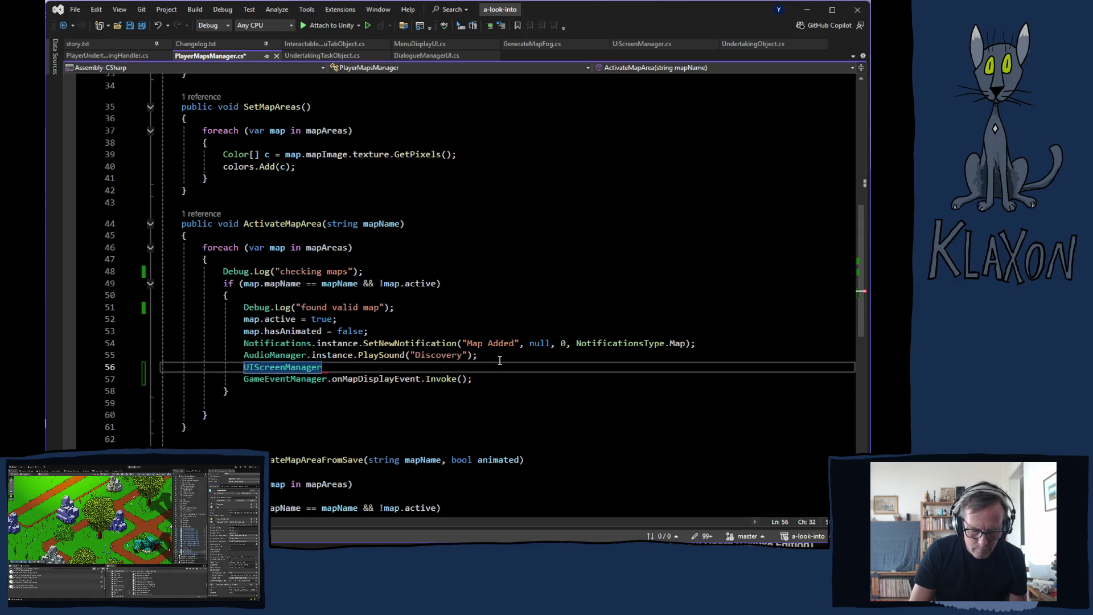
Complete the line as UIScreenManager.instance.HideScreenUI(); and return to Unity to recompile.
text(.inst)
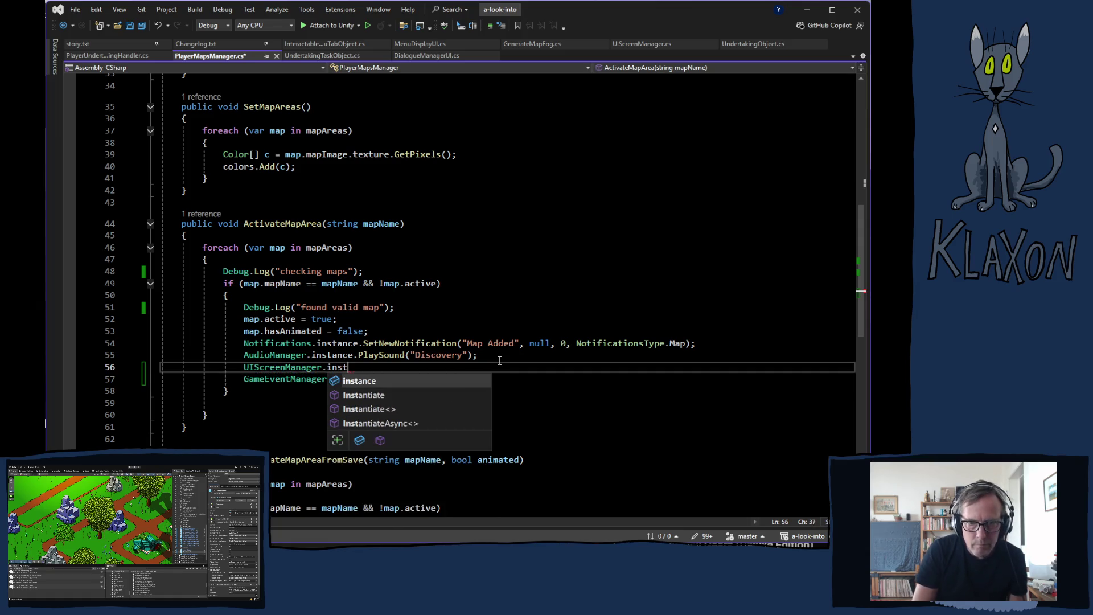
key(Tab)
text(.hi)
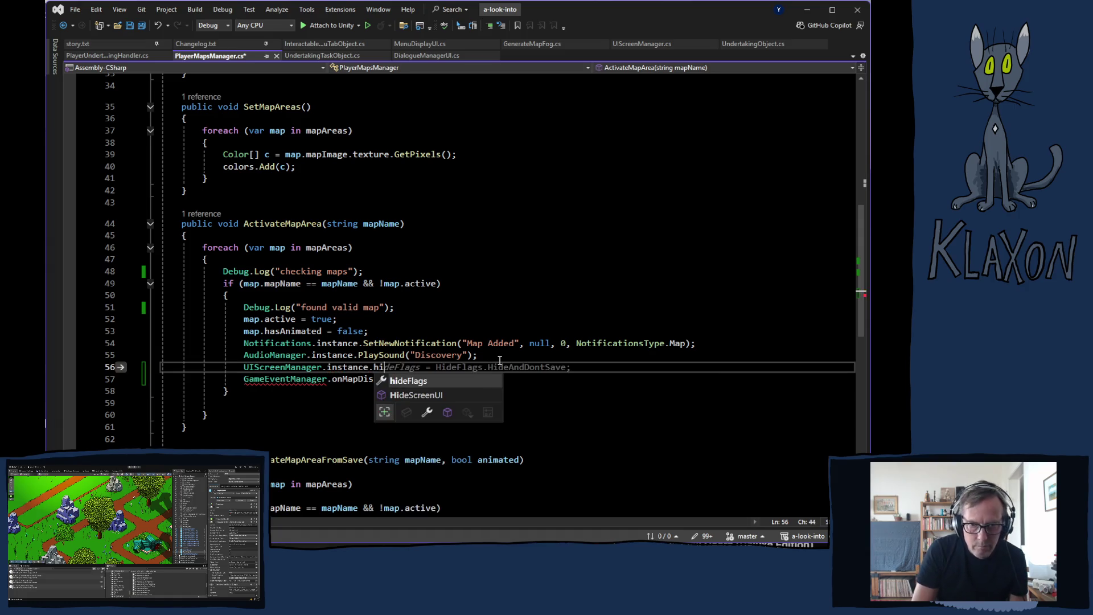
key(Down)
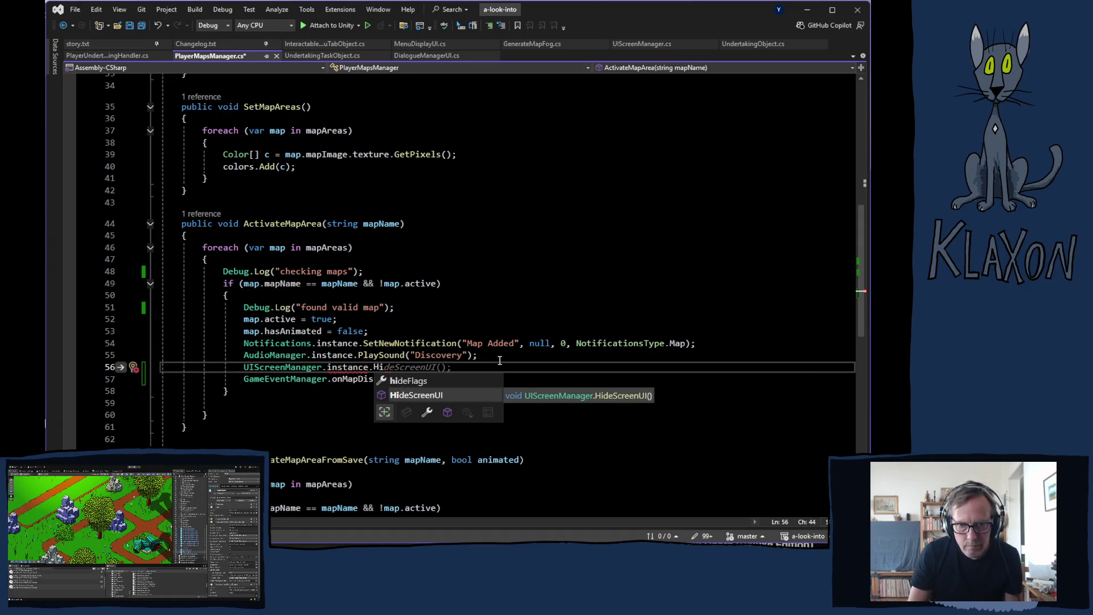
key(Tab)
text(();)
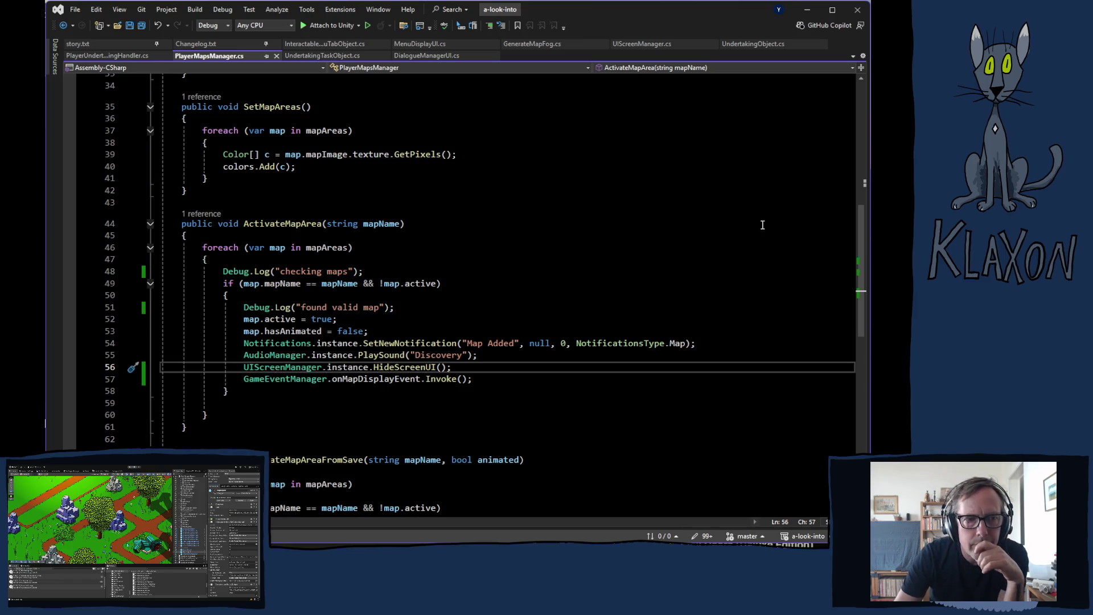
key(alt+Tab)
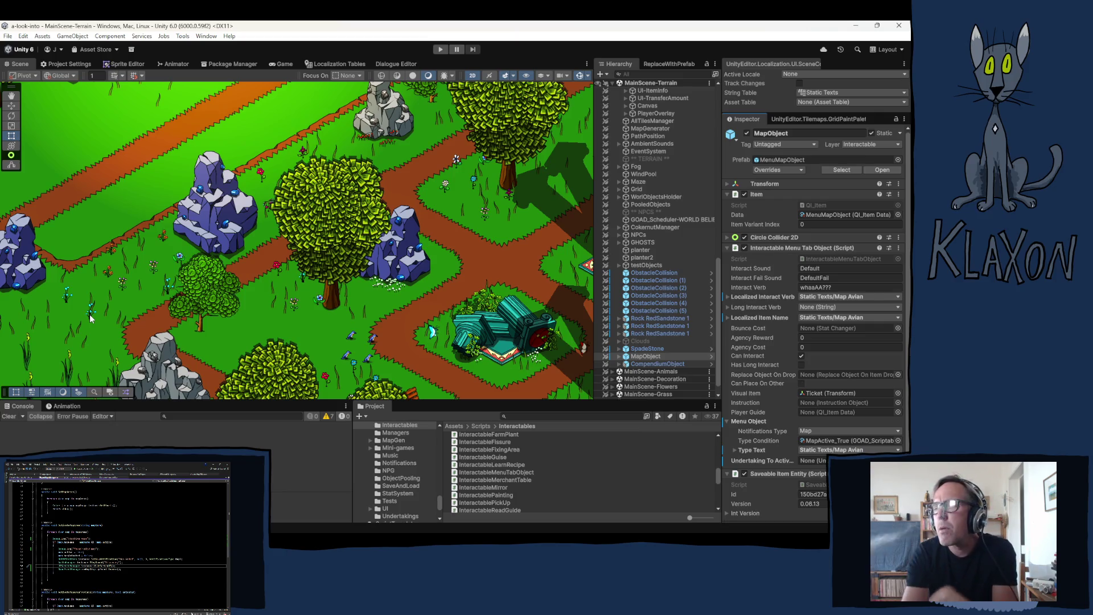
Enter Play mode with the HideScreenUI change compiled.
click(440, 50)
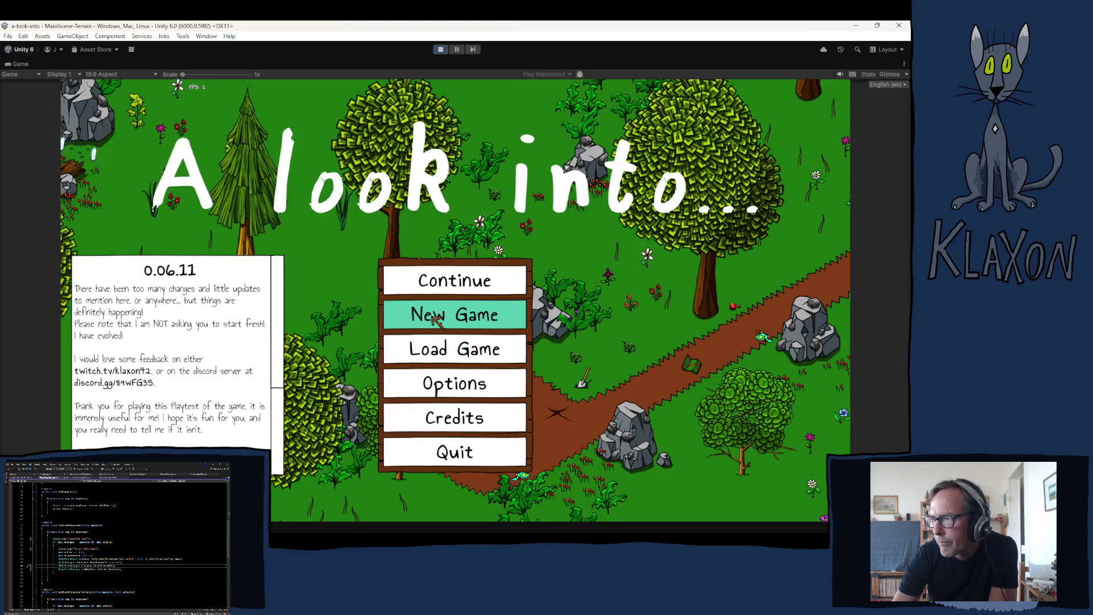
Start and confirm a New Game, accepting the character.
click(437, 320)
click(439, 364)
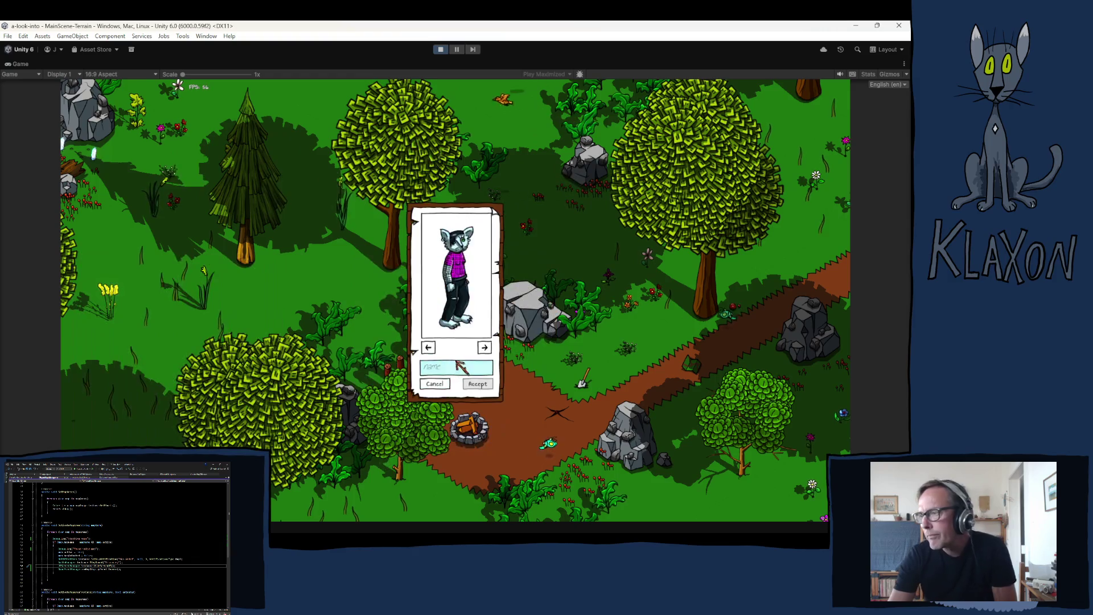
click(477, 382)
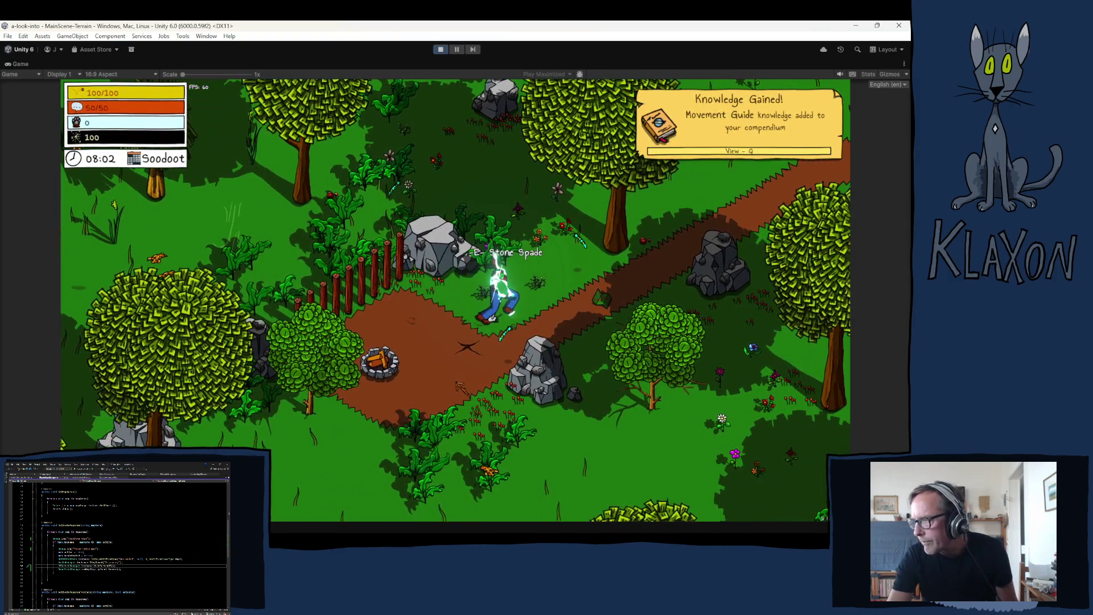
Walk to the chicken, finish its dialogue to receive the Avian Map, and stop Play mode.
key(d)
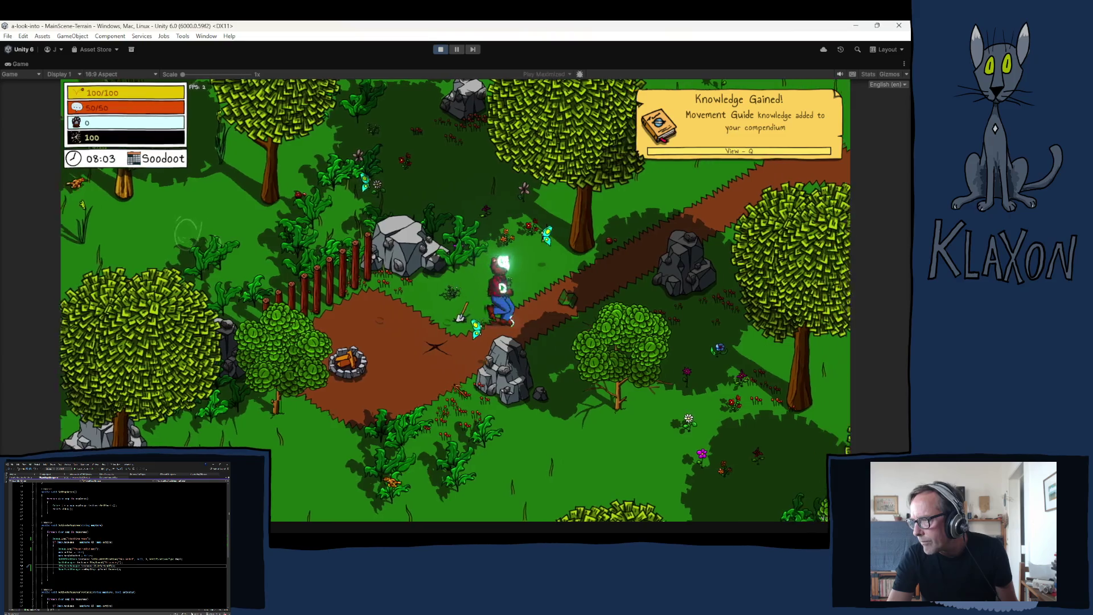
key(e)
key(Escape)
key(s)
key(w)
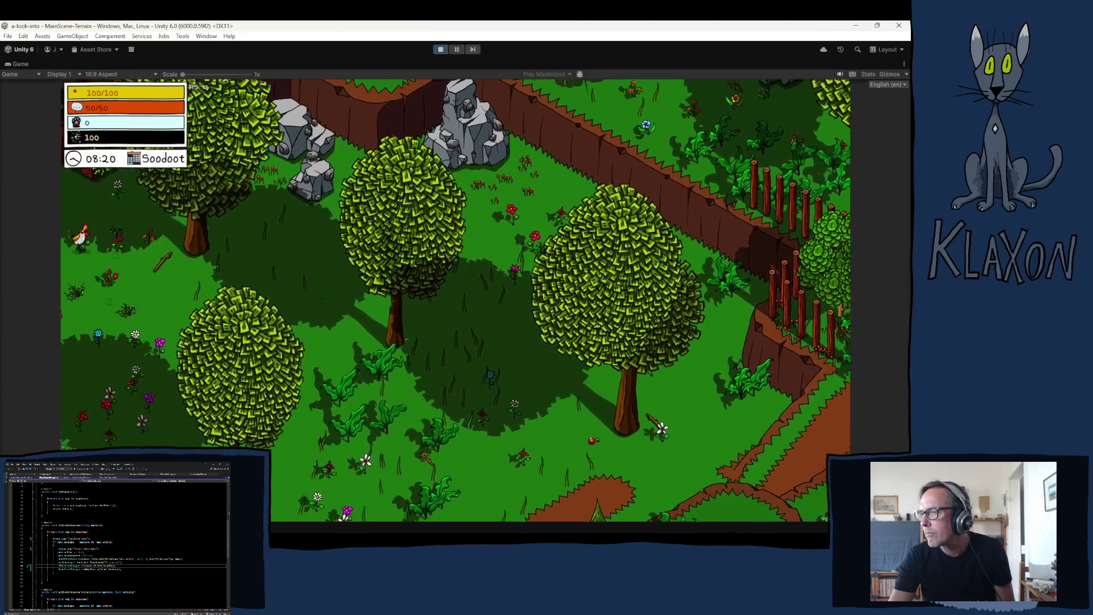
key(w)
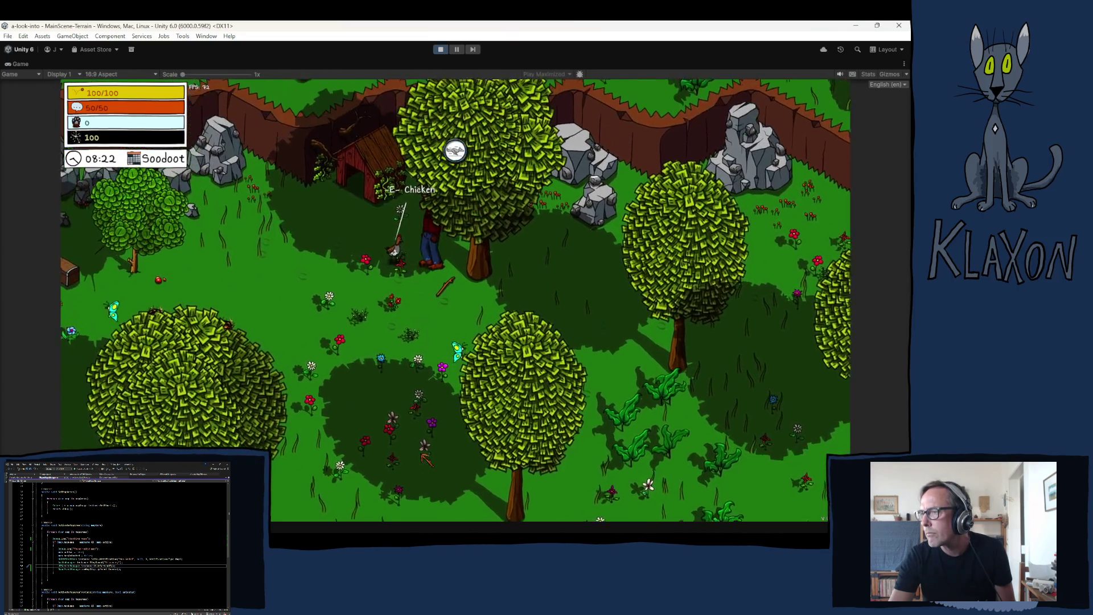
key(e)
key(space)
key(space)
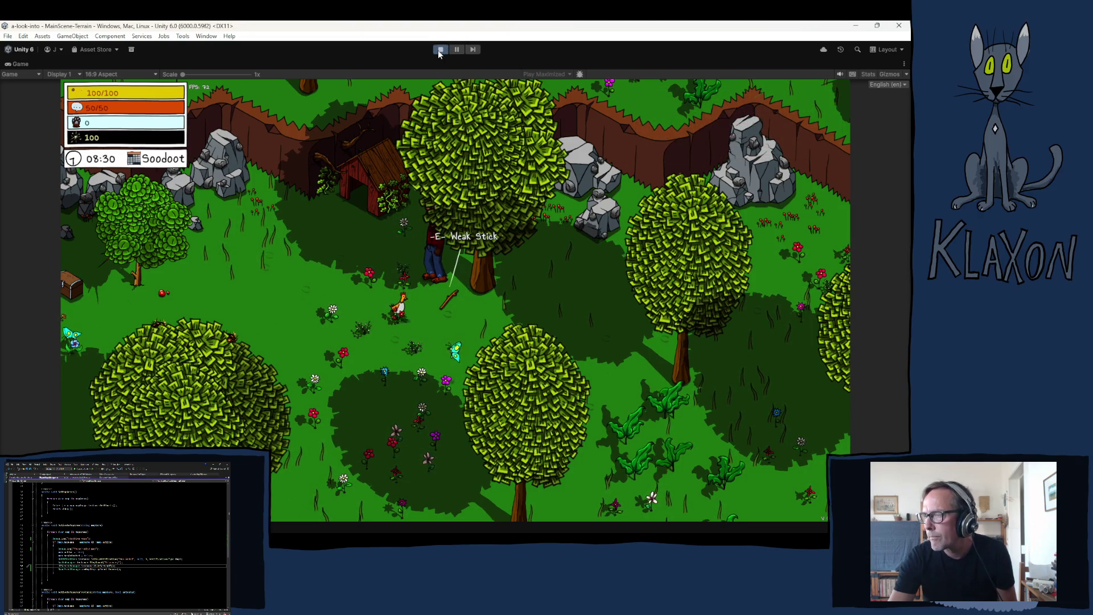
key(ctrl+p)
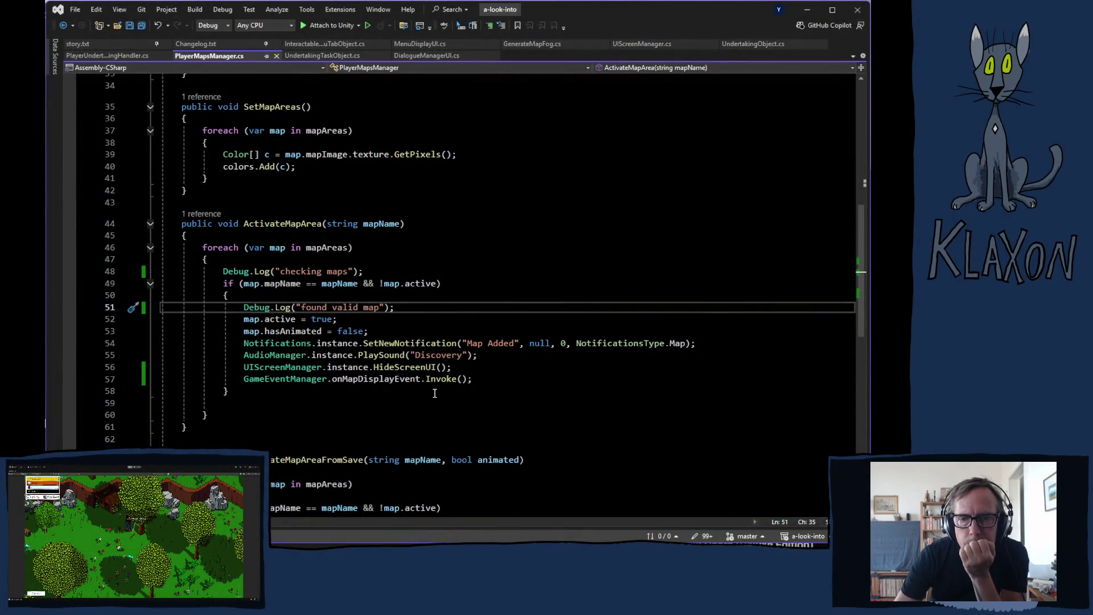
Delete the HideScreenUI and onMapDisplayEvent lines (56–57) from ActivateMapArea and save PlayerMapsManager.cs.
mouse_move(362, 385)
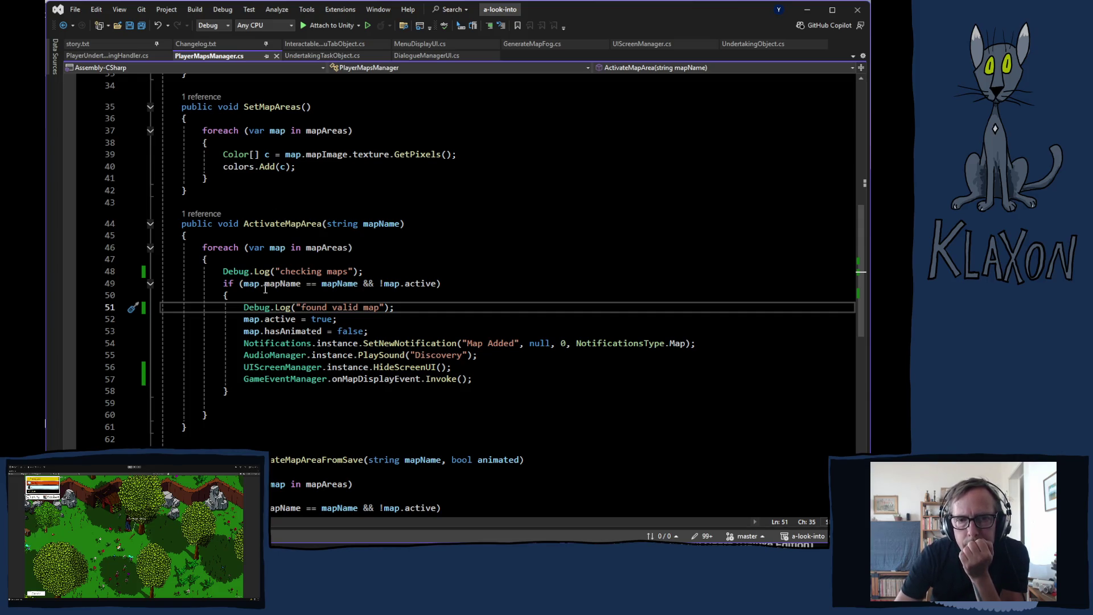
click(245, 367)
drag(245, 367, 485, 377)
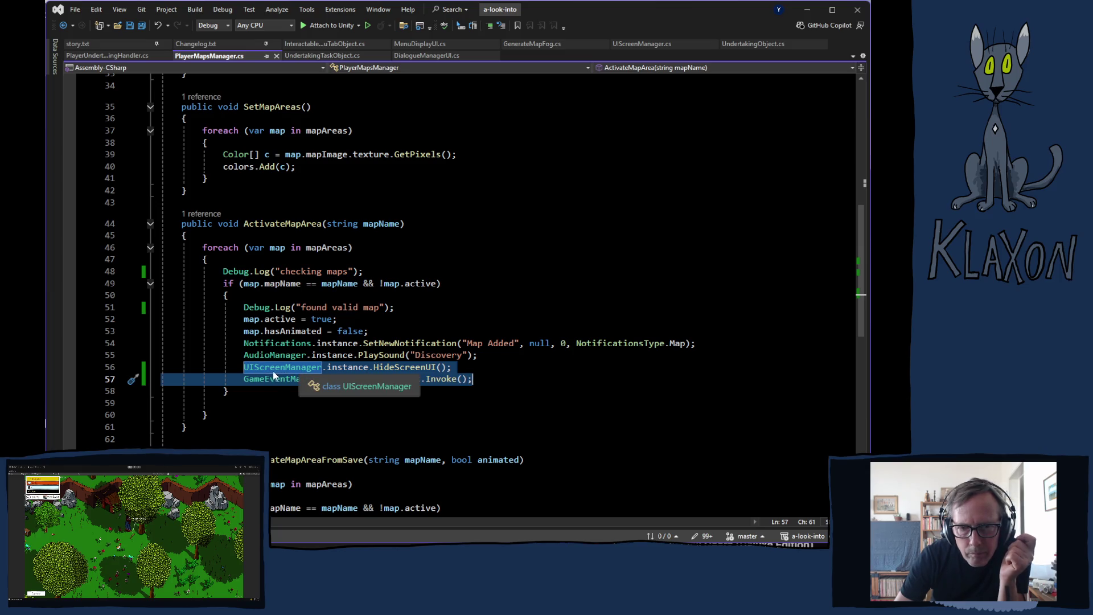
key(Delete)
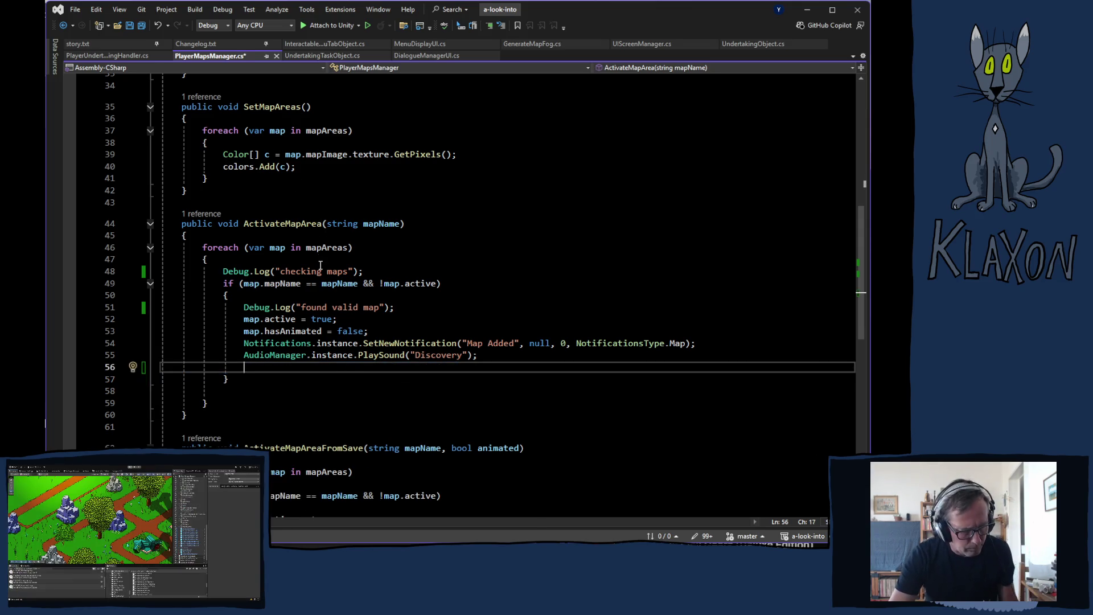
key(ctrl+s)
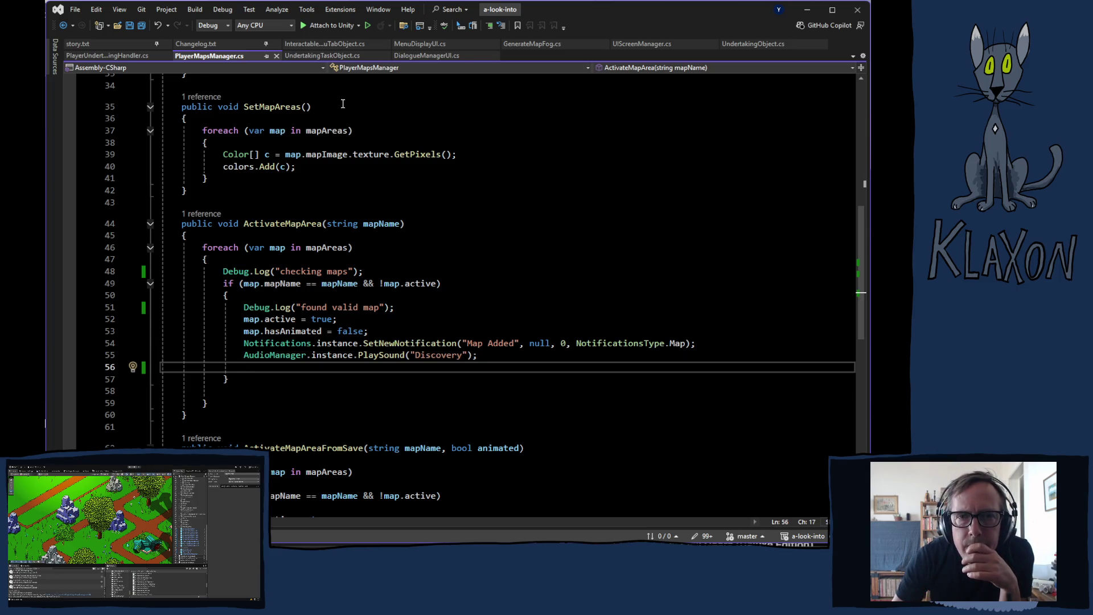
Follow the ActivateMapArea call in UndertakingTaskObject.cs to its definition and come back.
click(319, 56)
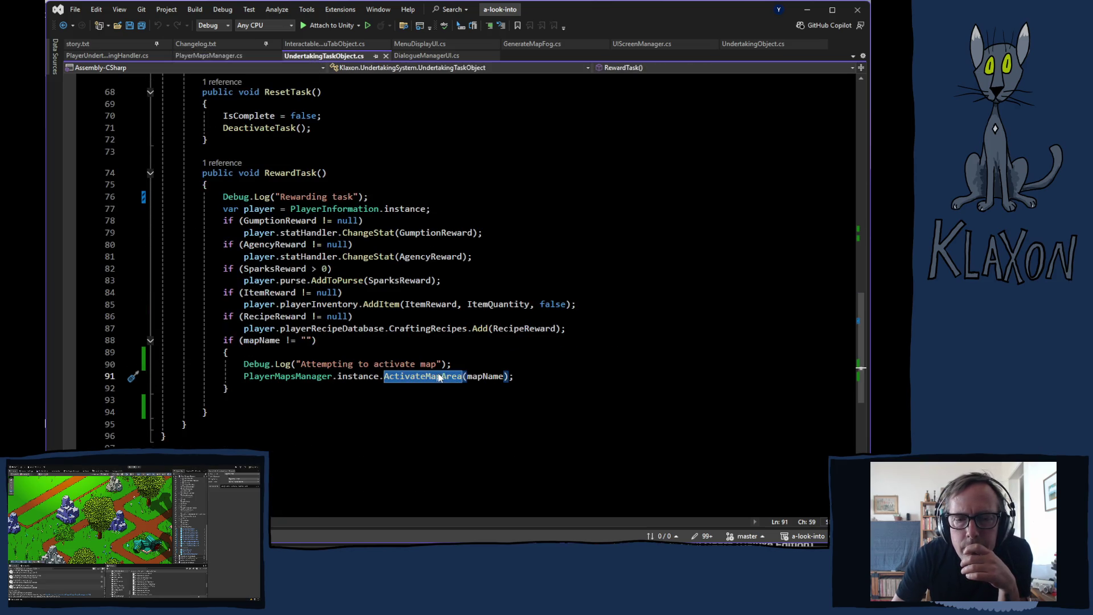
click(415, 377)
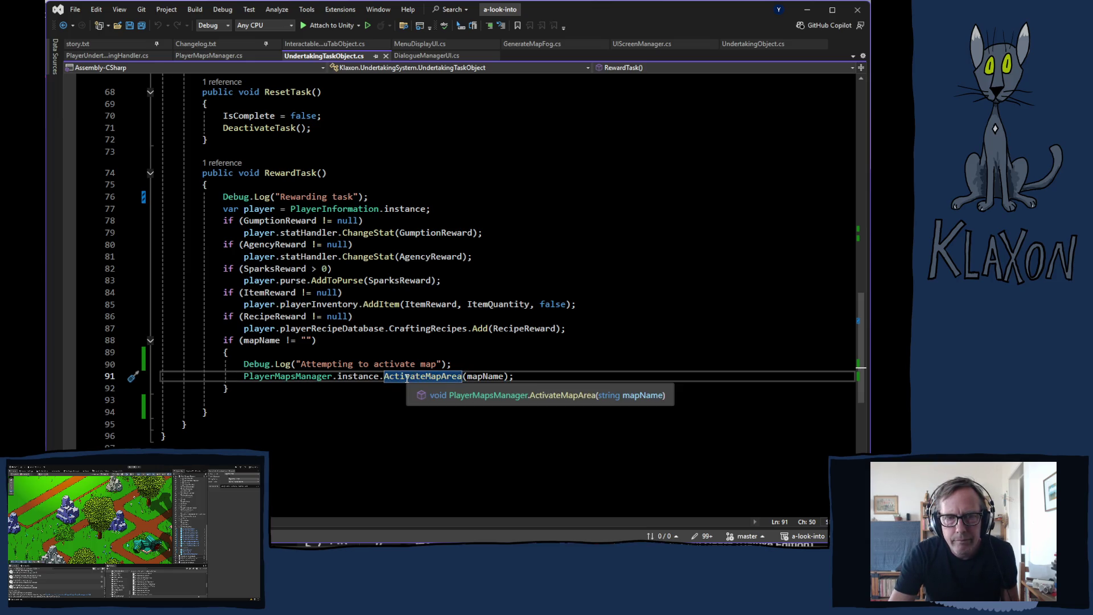
ctrl+click(402, 377)
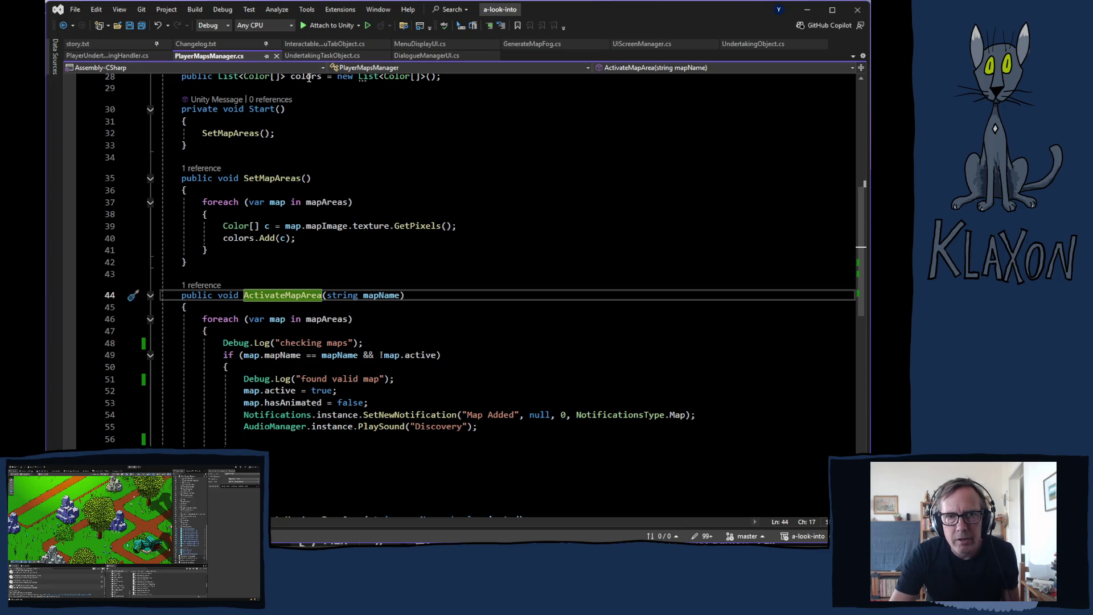
click(314, 57)
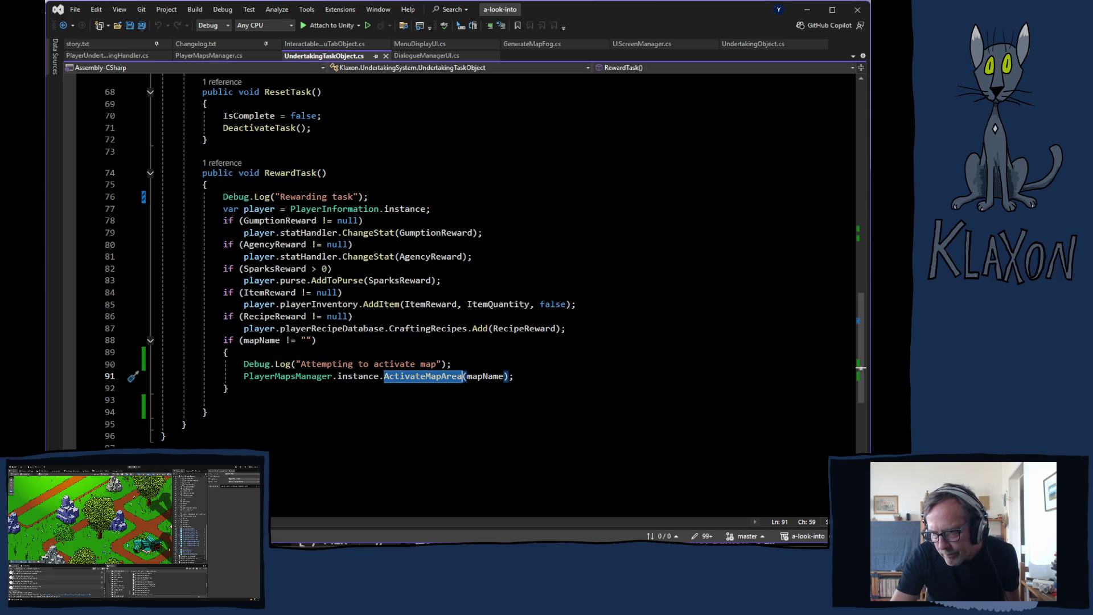
Let Unity reload the scripts, then jump from RewardTask to ActivateMapArea in PlayerMapsManager.cs.
click(82, 429)
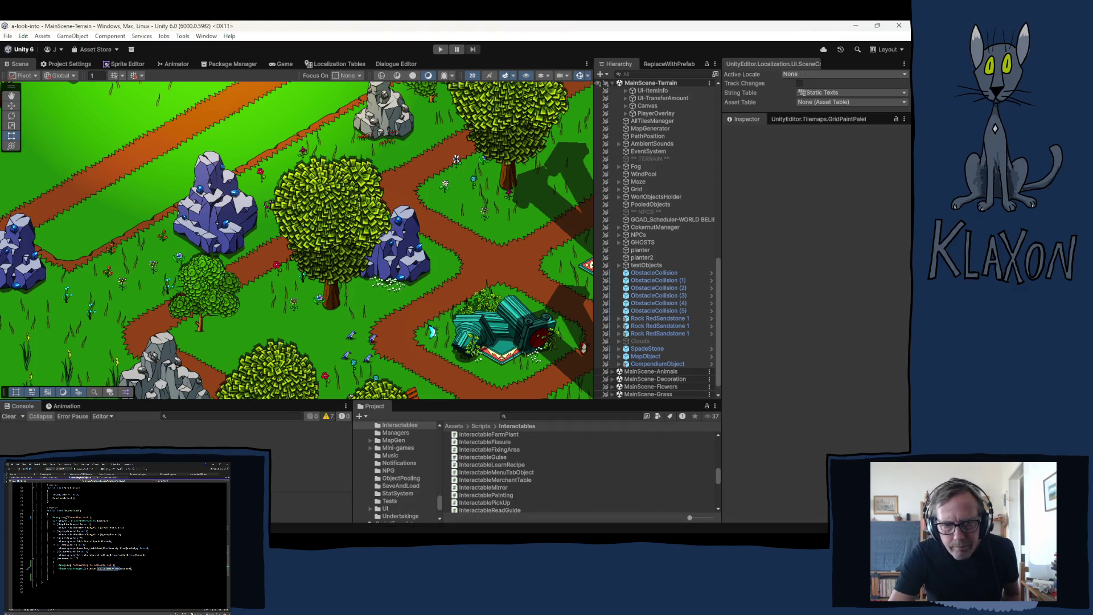
key(alt+Tab)
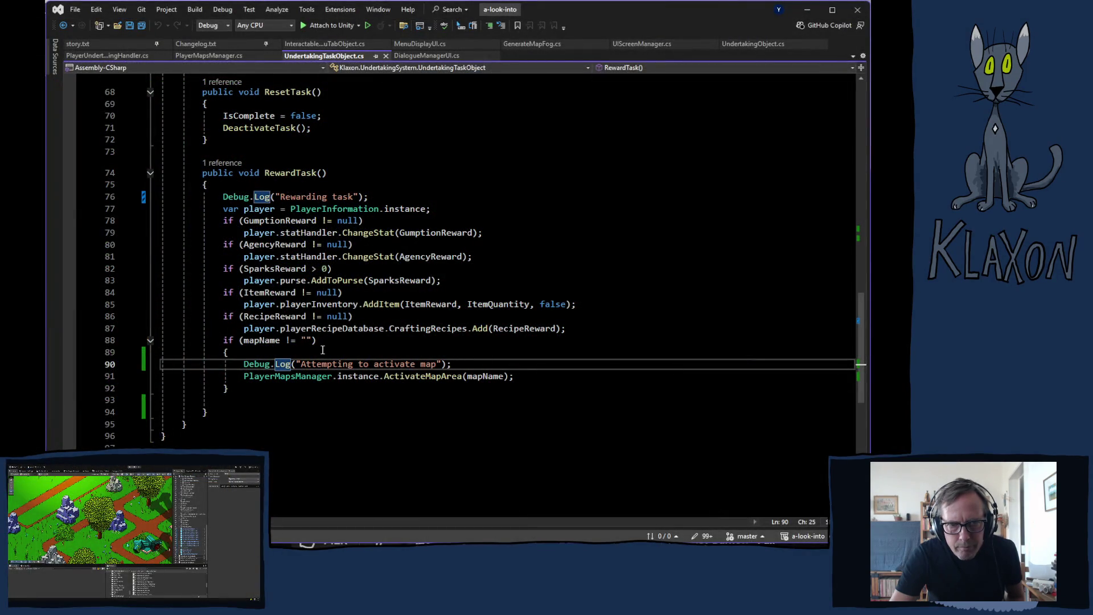
scroll(365, 350, up, 3)
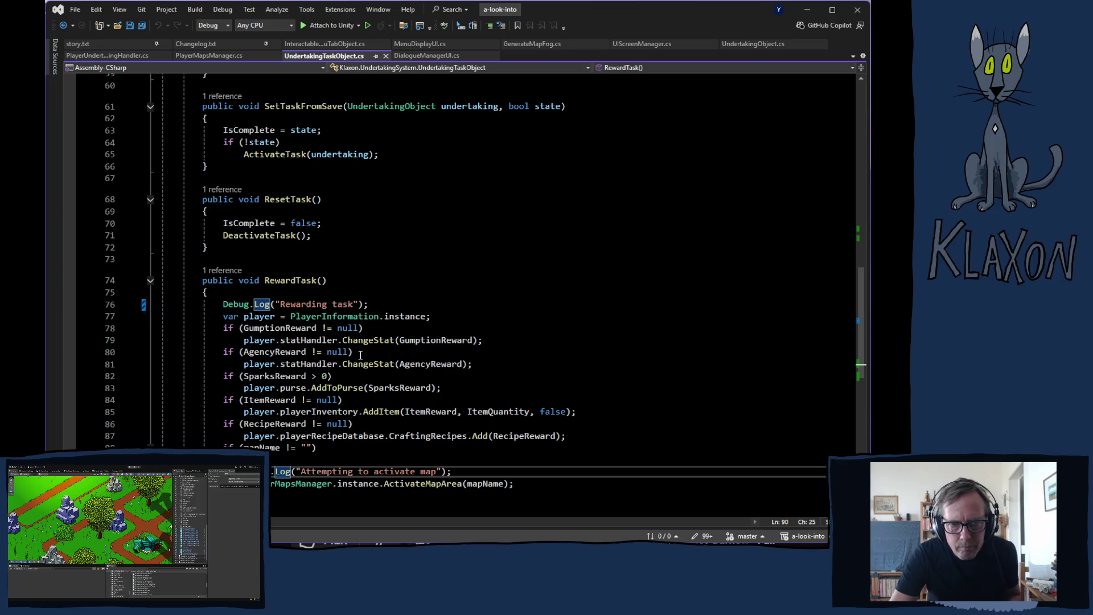
scroll(360, 353, down, 2)
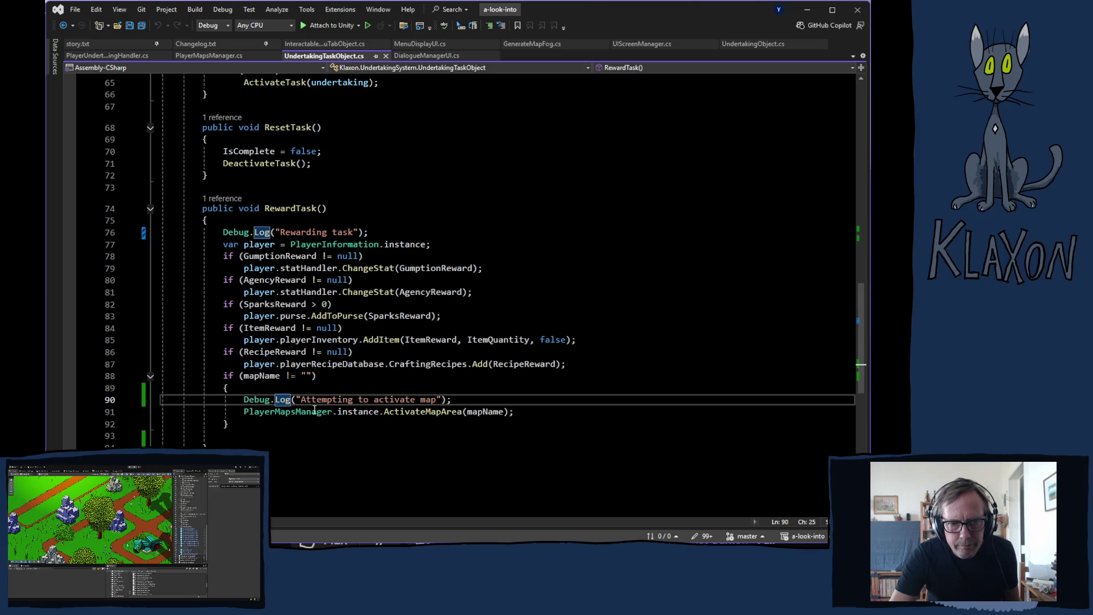
ctrl+click(413, 415)
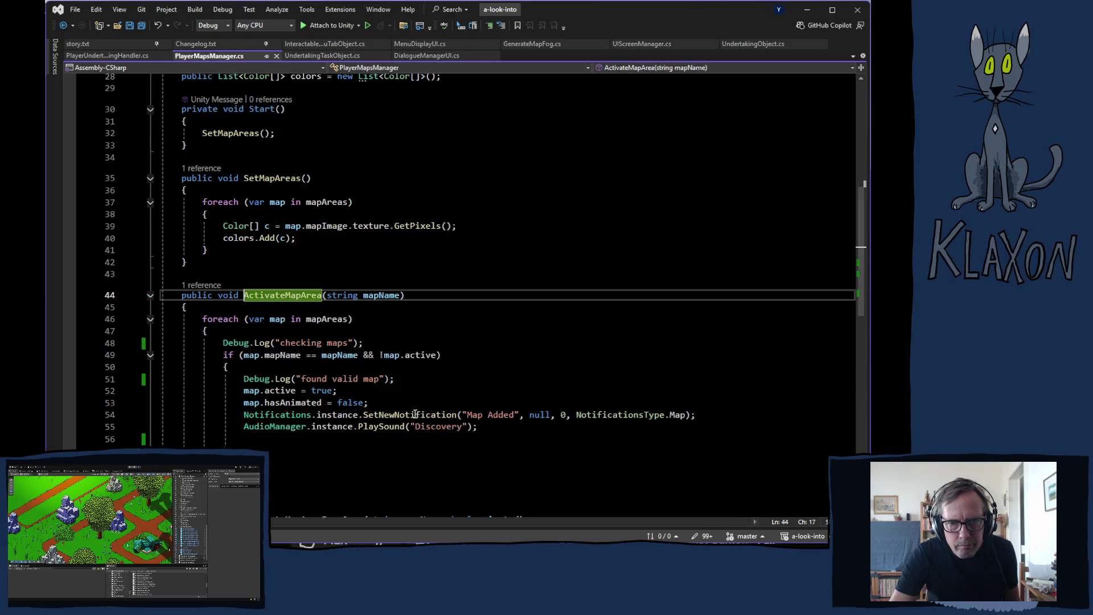
scroll(401, 393, up, 9)
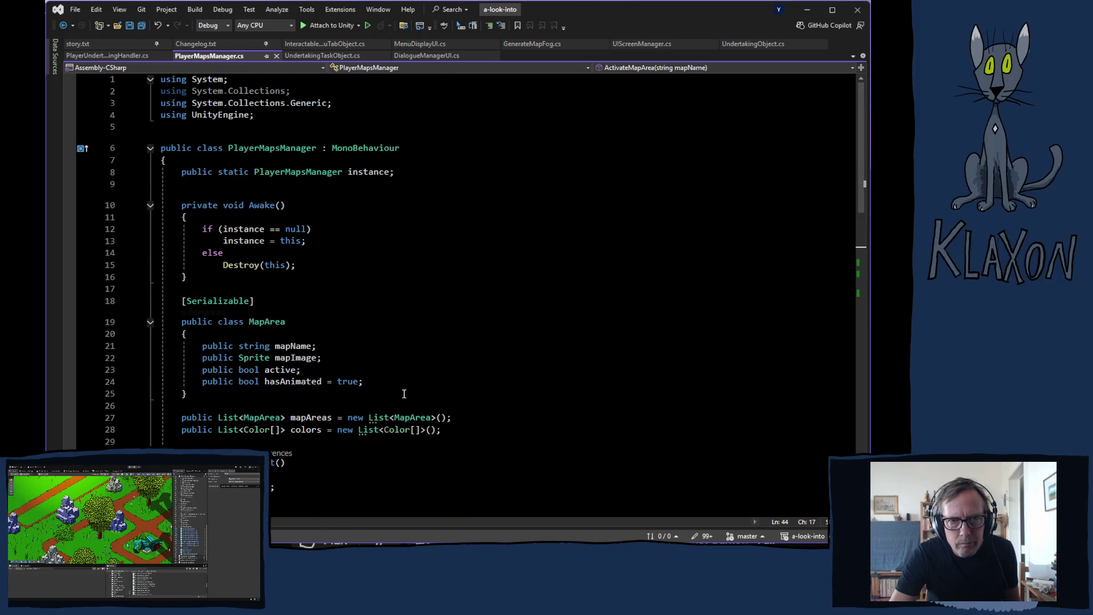
scroll(402, 393, down, 5)
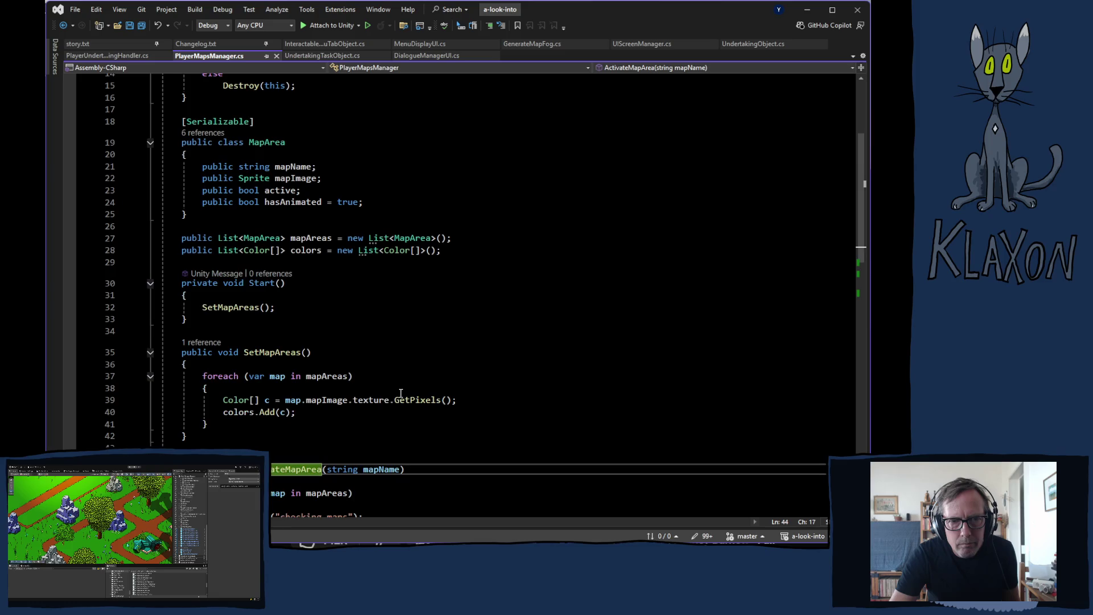
scroll(401, 392, down, 4)
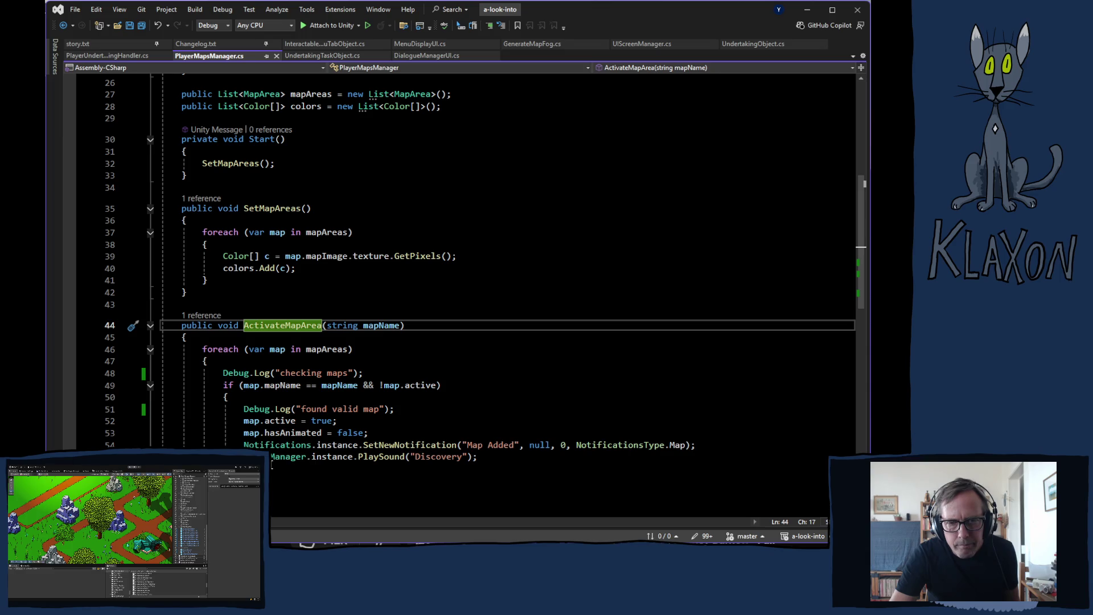
click(224, 469)
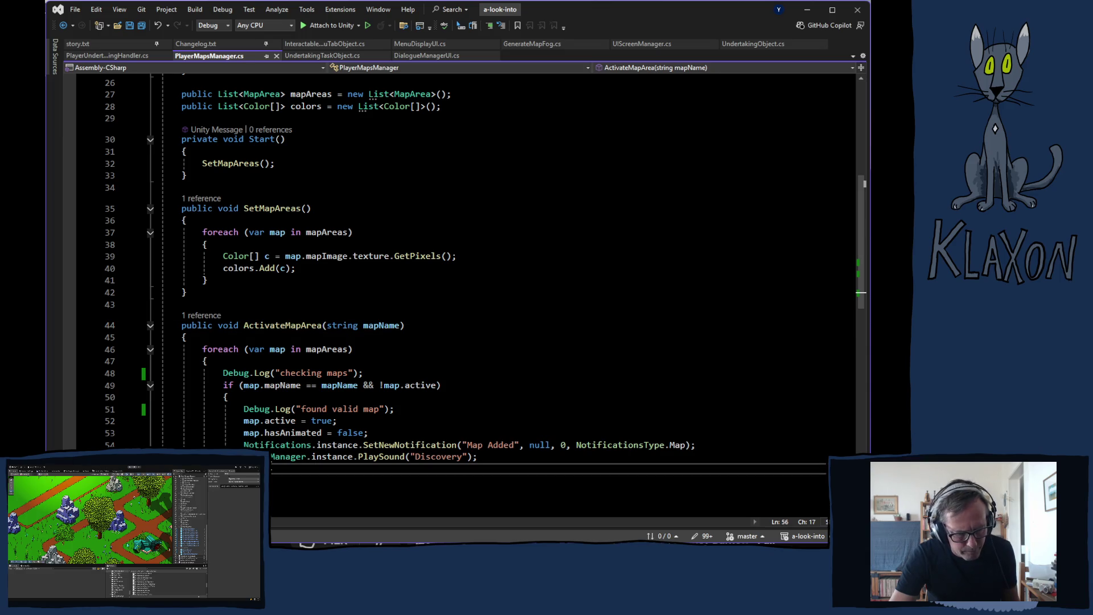
key(Tab)
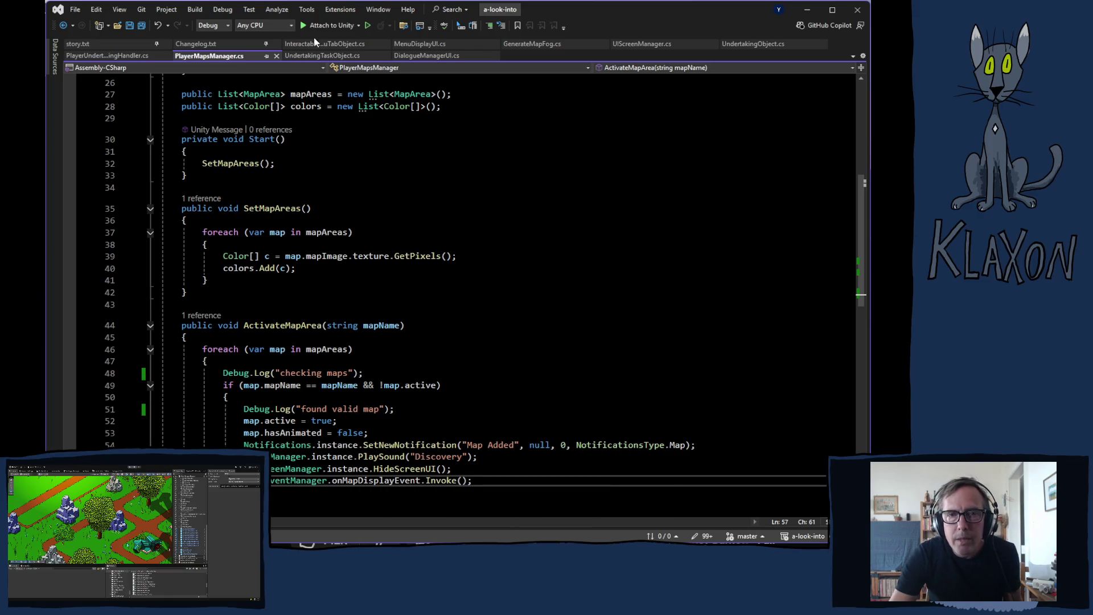
click(654, 46)
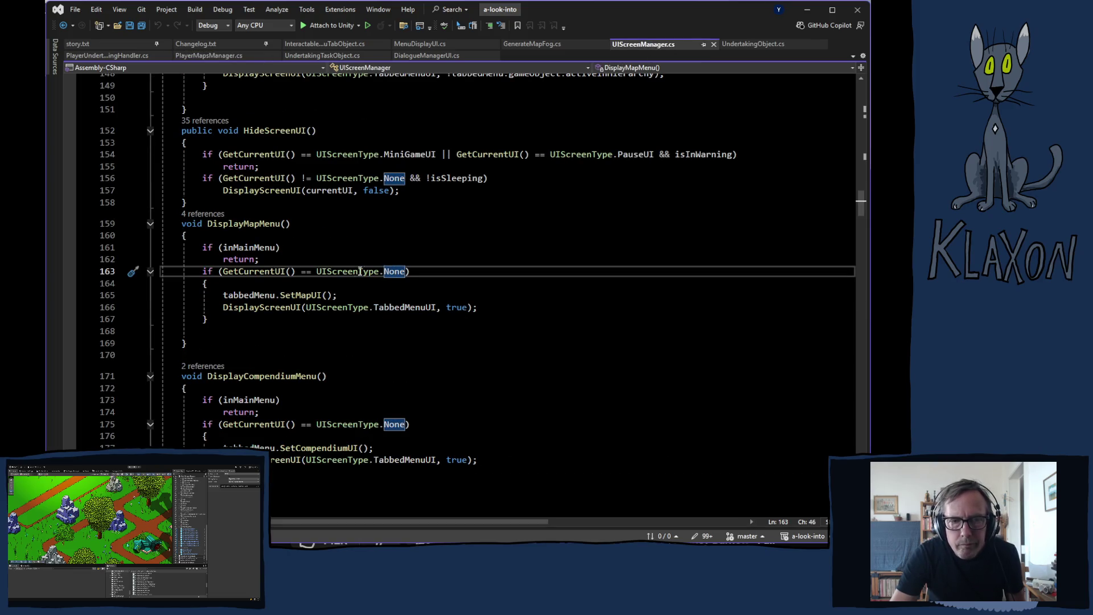
Add Debug.Log("Attempt display map"); above the inMainMenu check in DisplayMapMenu.
click(291, 248)
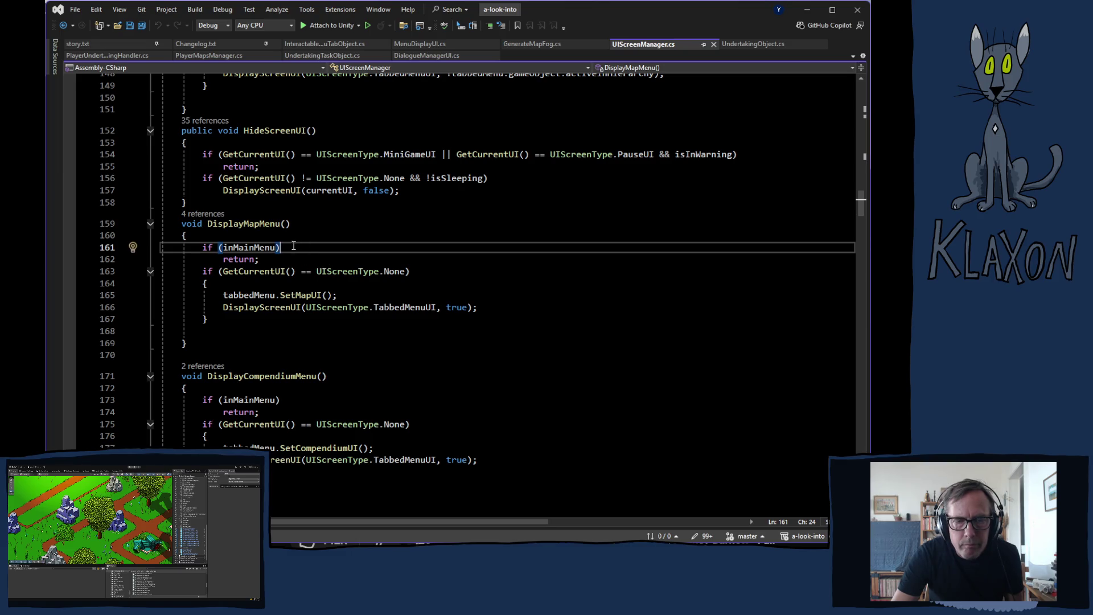
key(Home)
key(Return)
key(Up)
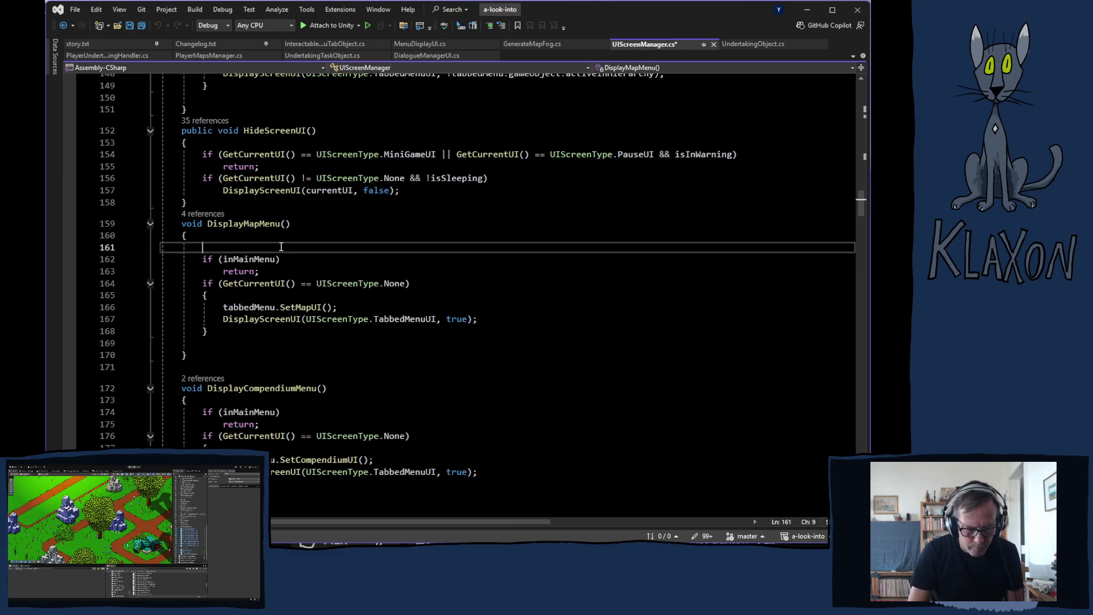
text(De)
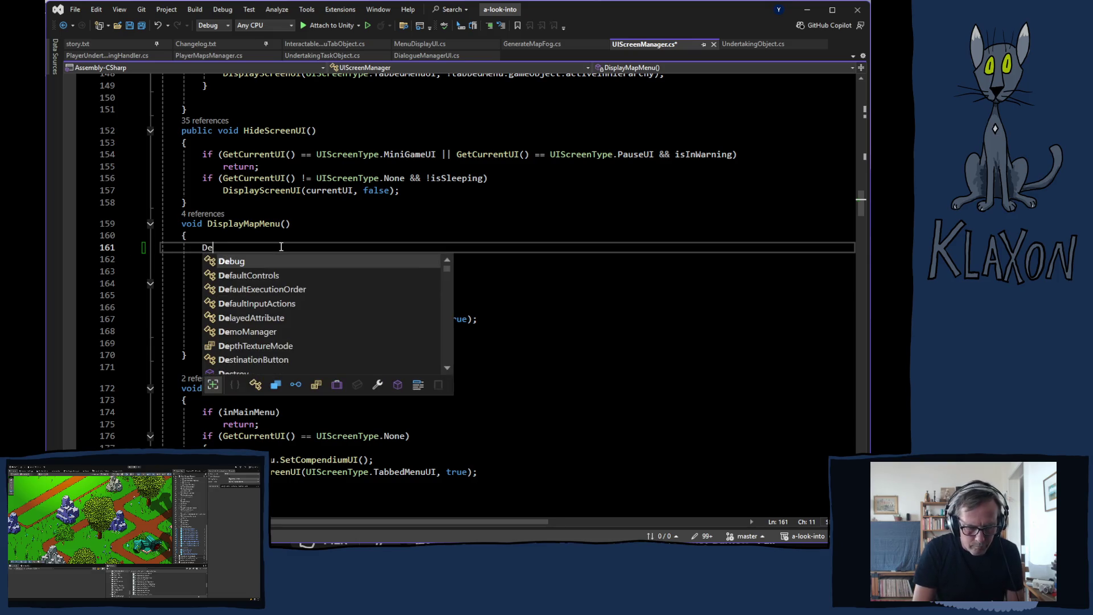
text(bug.log)
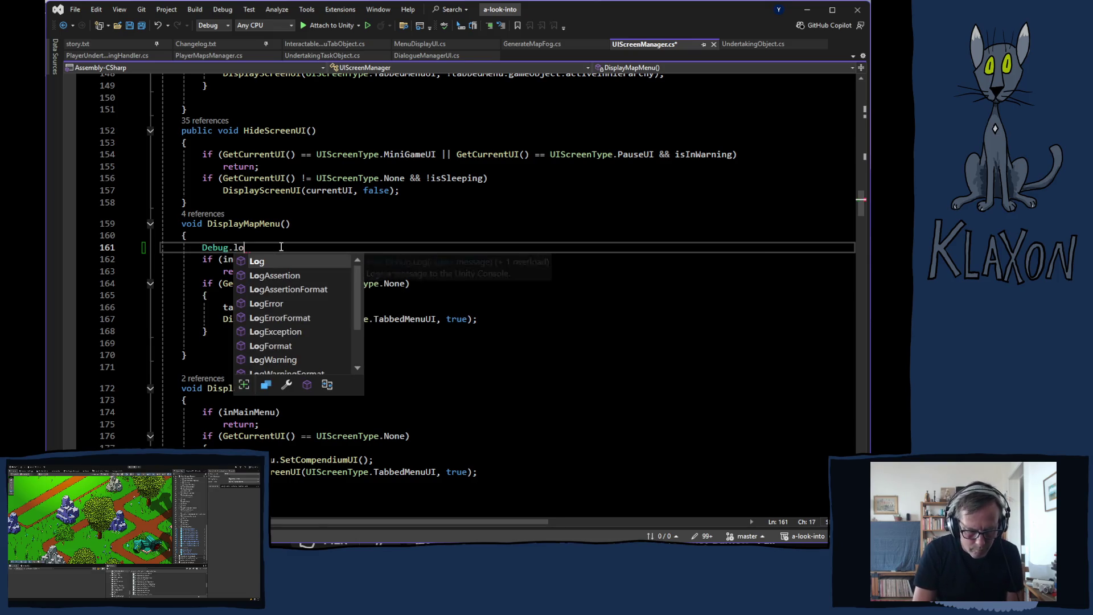
key(Tab)
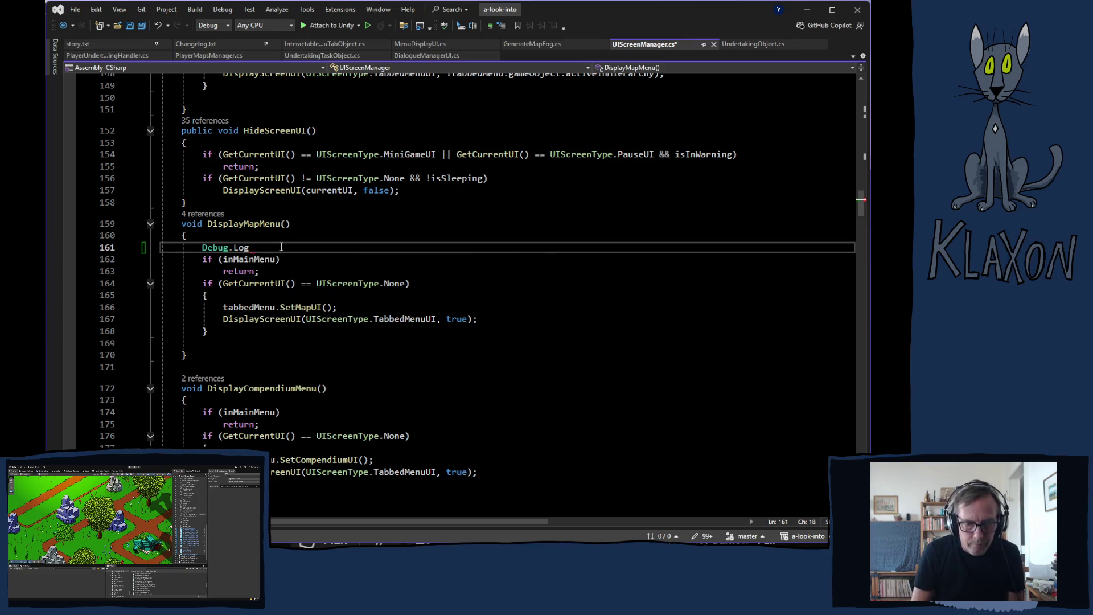
text((")
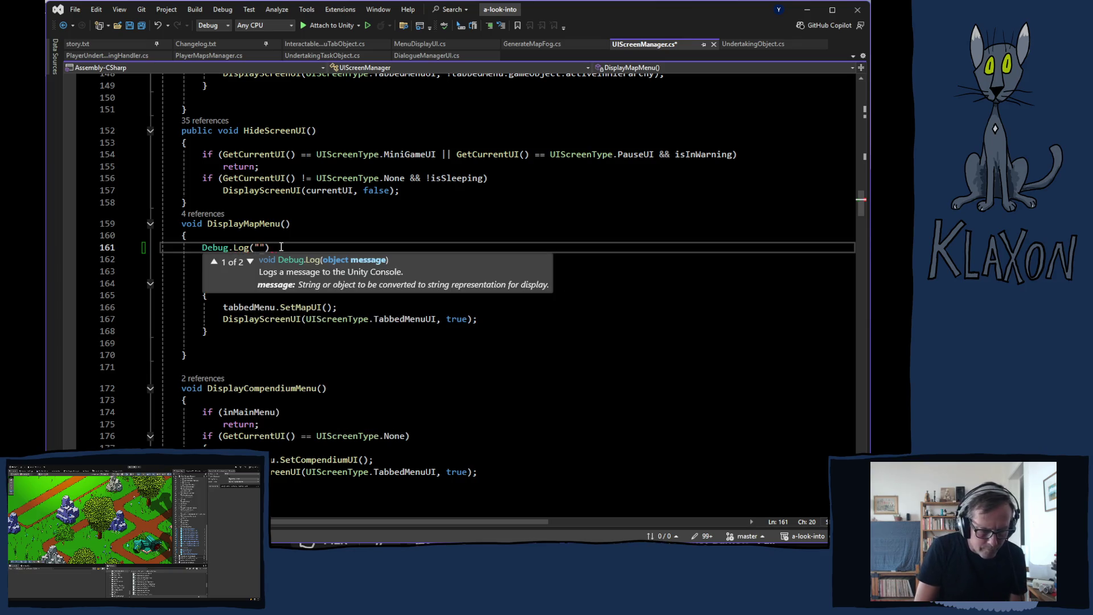
text(Attempt display)
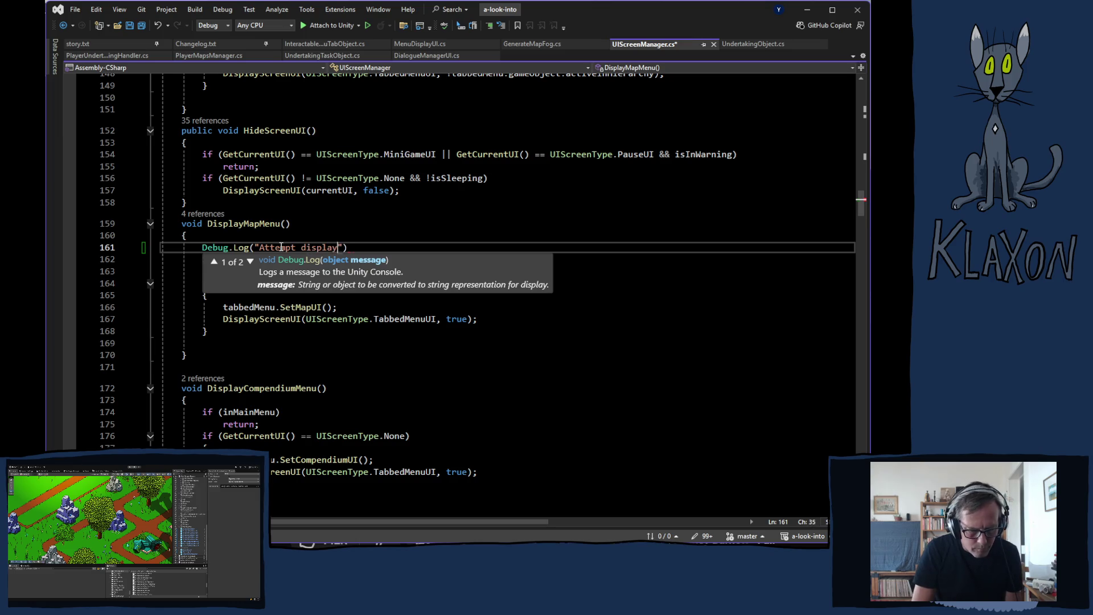
text(ma)
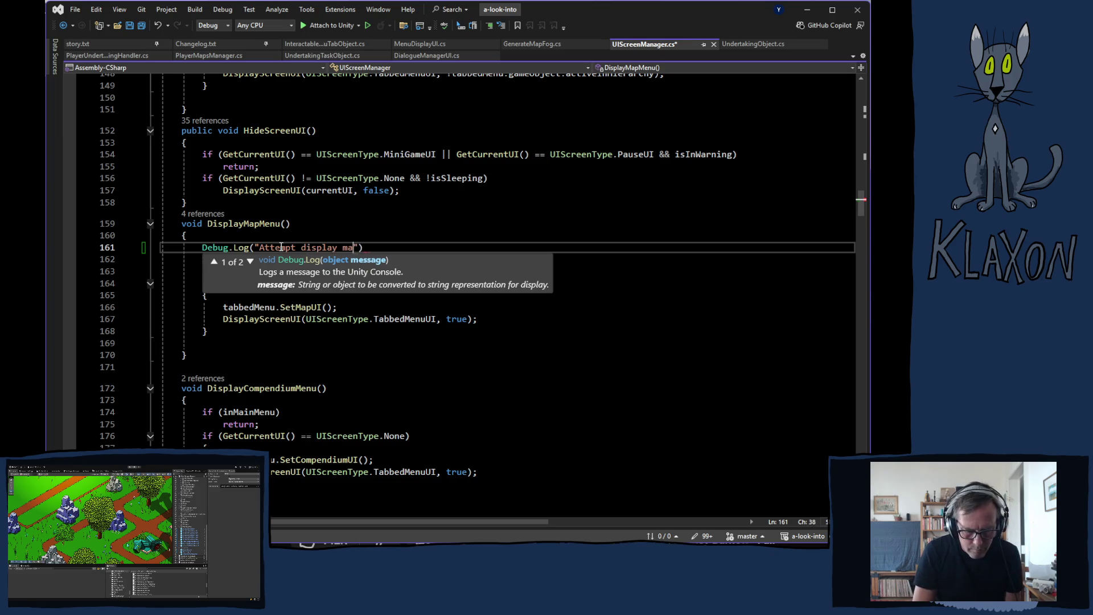
text(;)
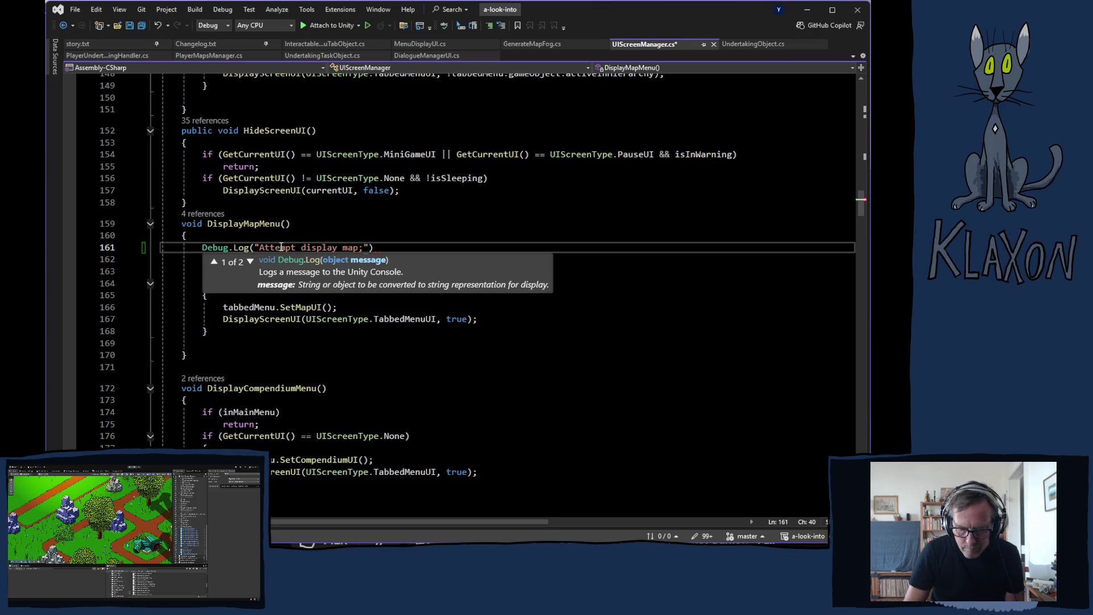
text();)
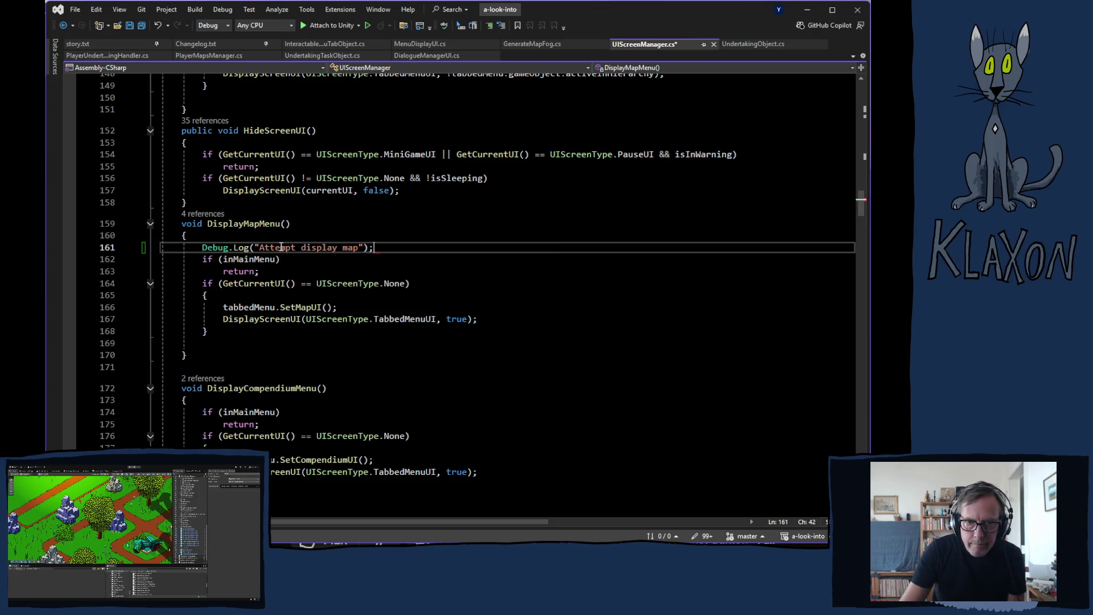
drag(202, 247, 393, 245)
key(ctrl+c)
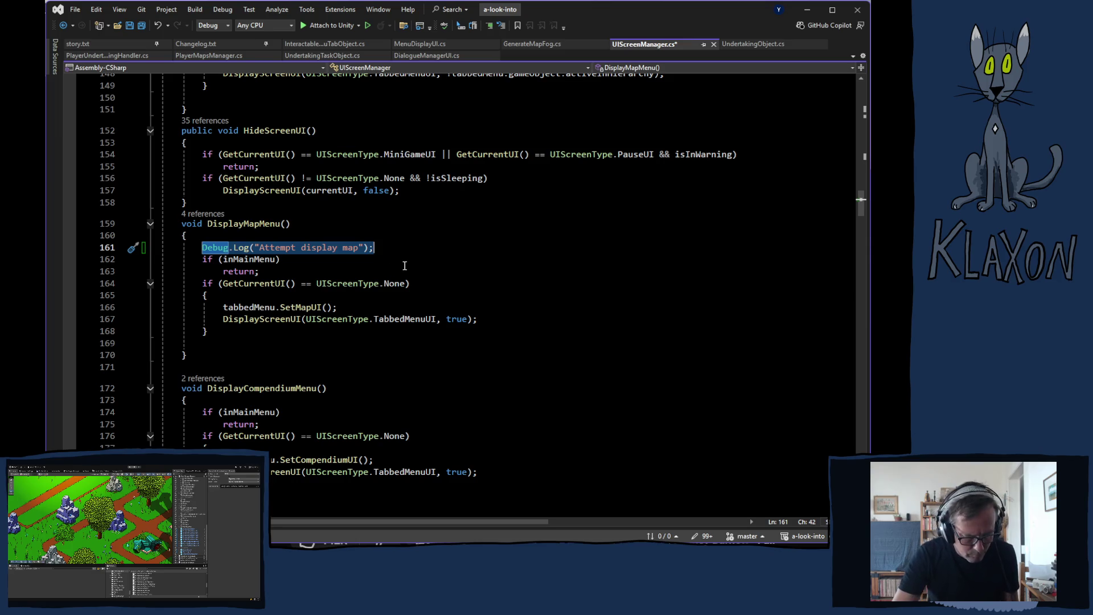
Add a "not in main menu" Debug.Log after the main-menu return.
click(299, 275)
key(Return)
key(ctrl+v)
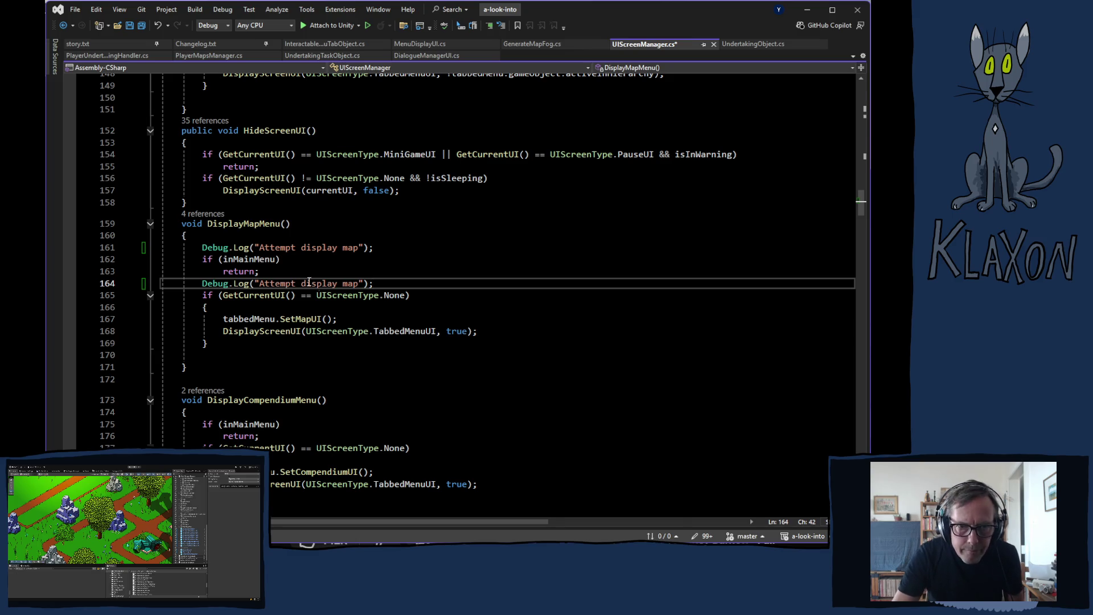
drag(260, 288, 353, 290)
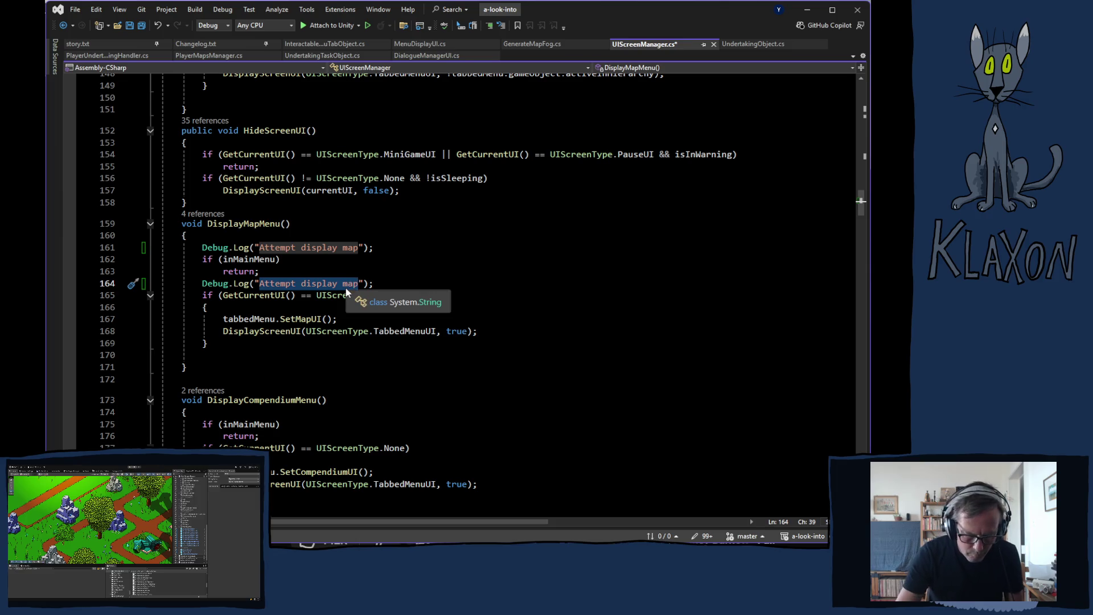
text(not in main menu)
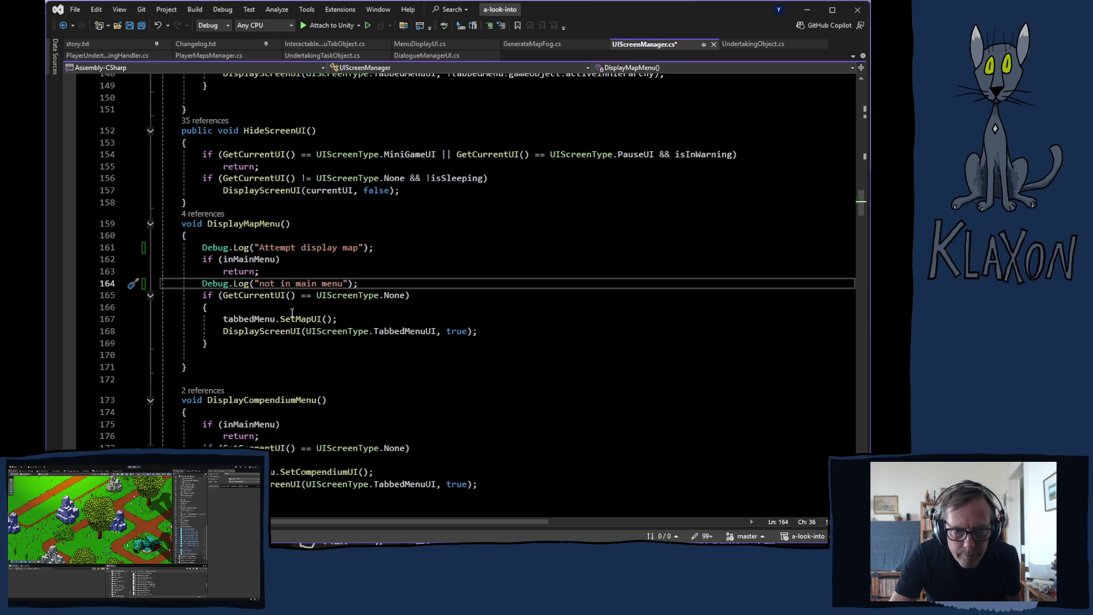
Add a "display map" Debug.Log inside the None check, save UIScreenManager.cs, and return to Unity.
click(315, 308)
key(Return)
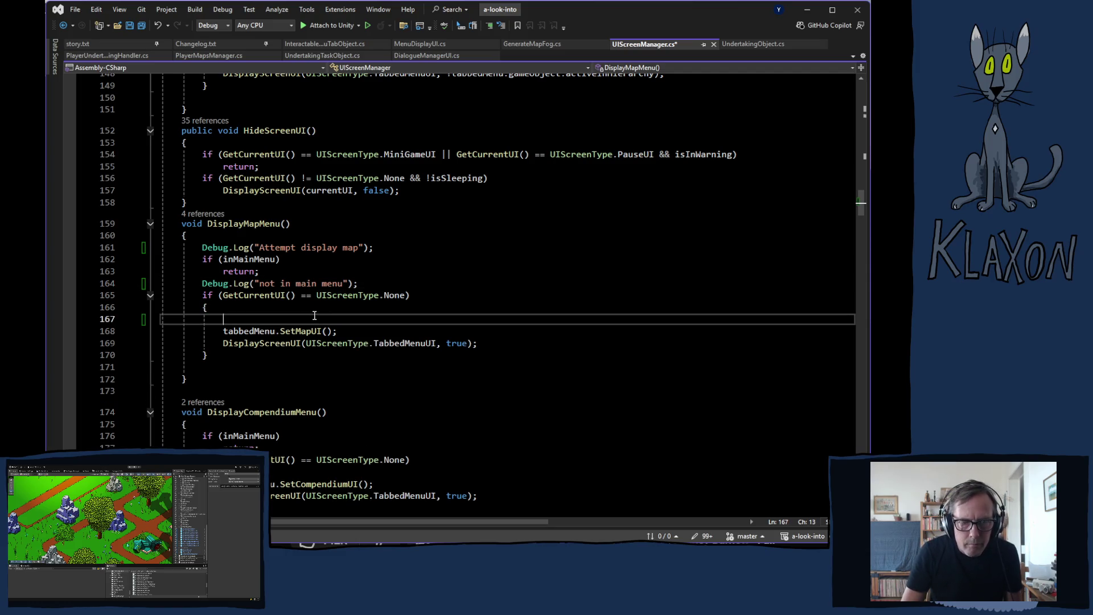
key(ctrl+v)
double_click(311, 319)
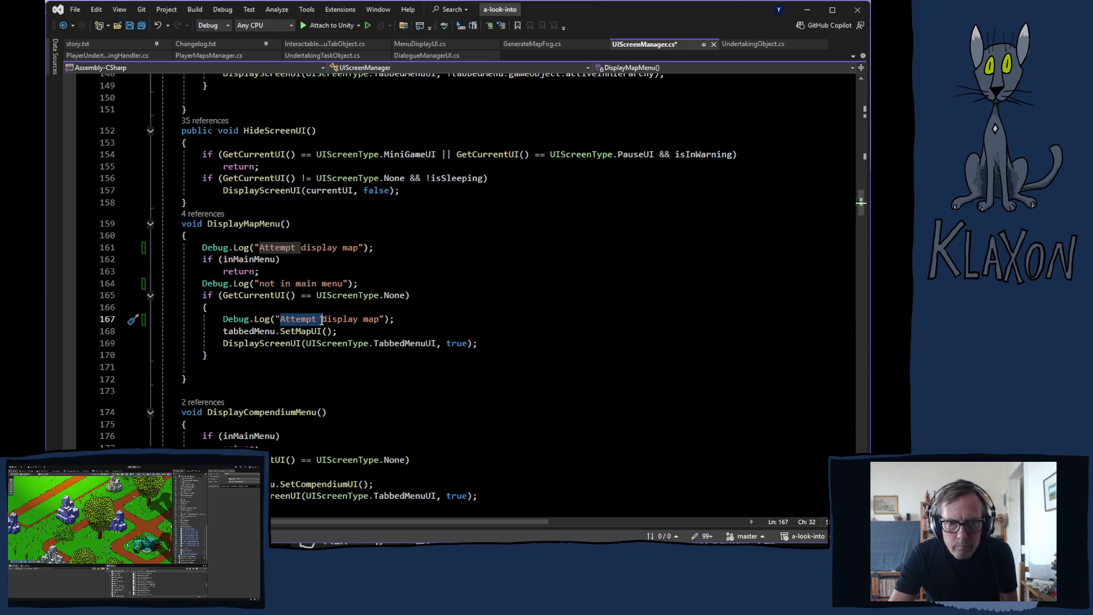
key(Delete)
key(Delete)
key(ctrl+s)
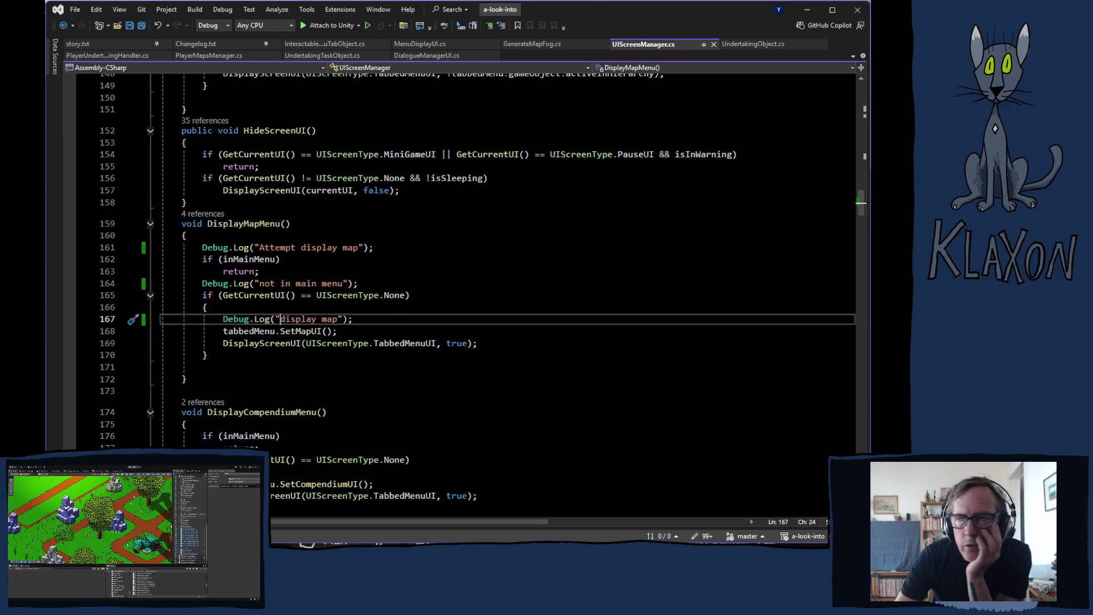
key(alt+Tab)
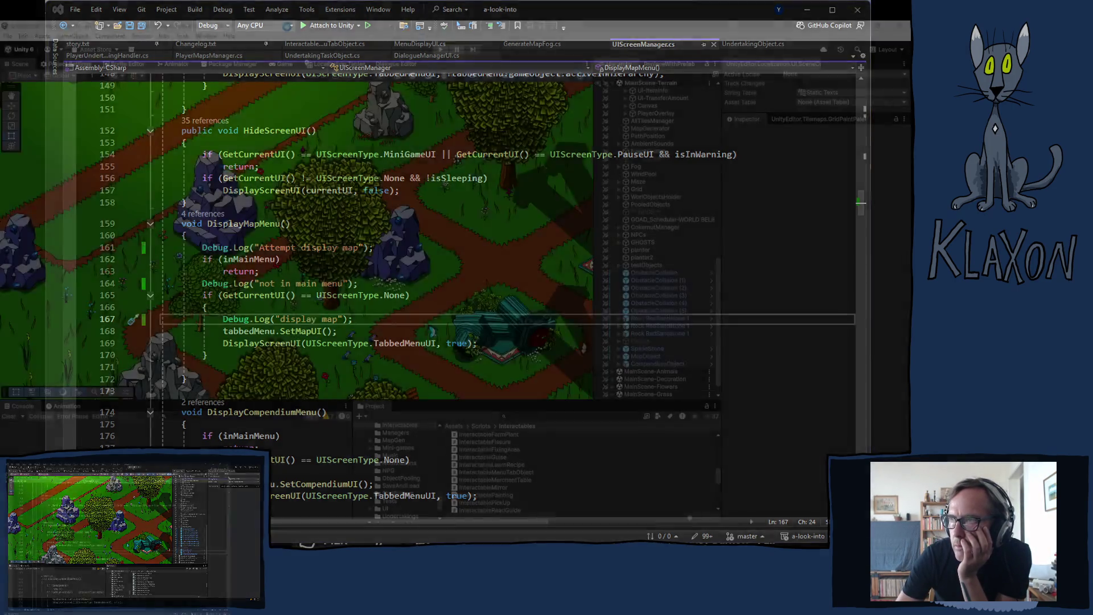
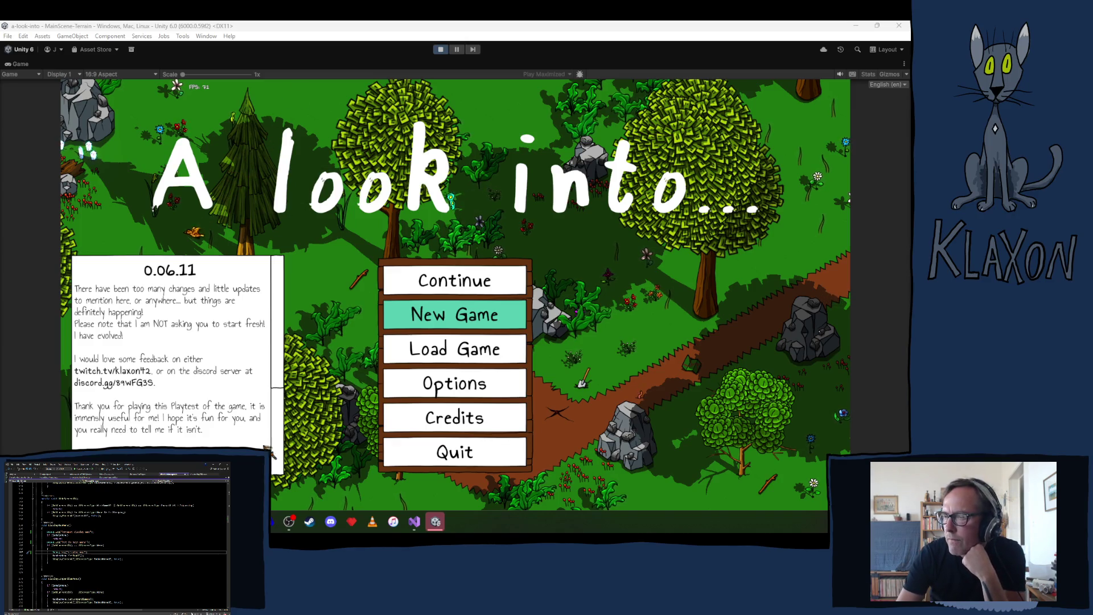
Start a new game and accept a new character named 'das'.
click(458, 312)
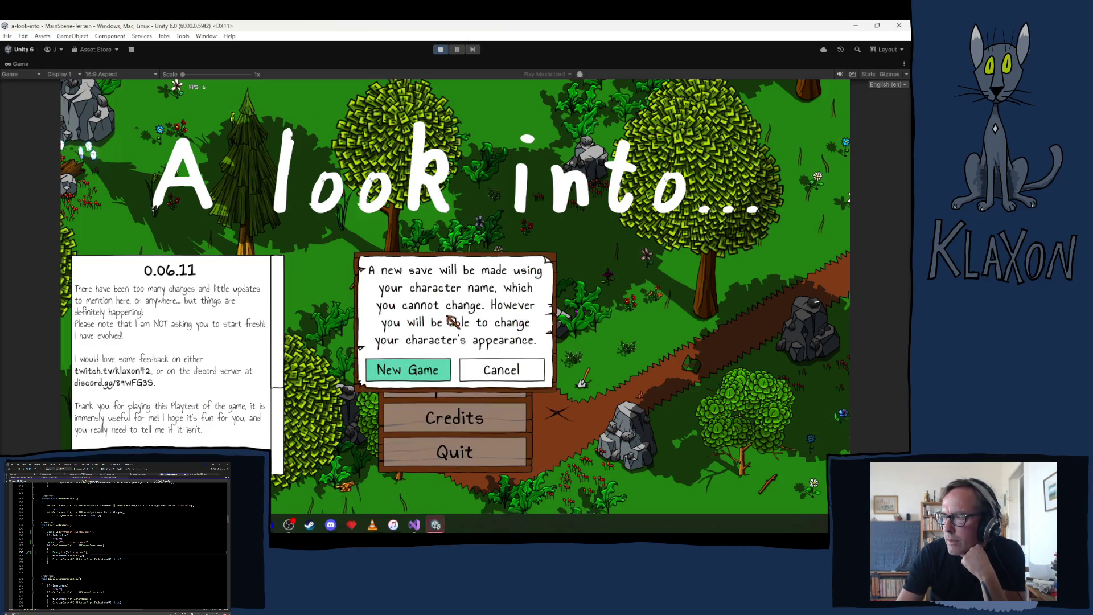
click(420, 370)
text(das)
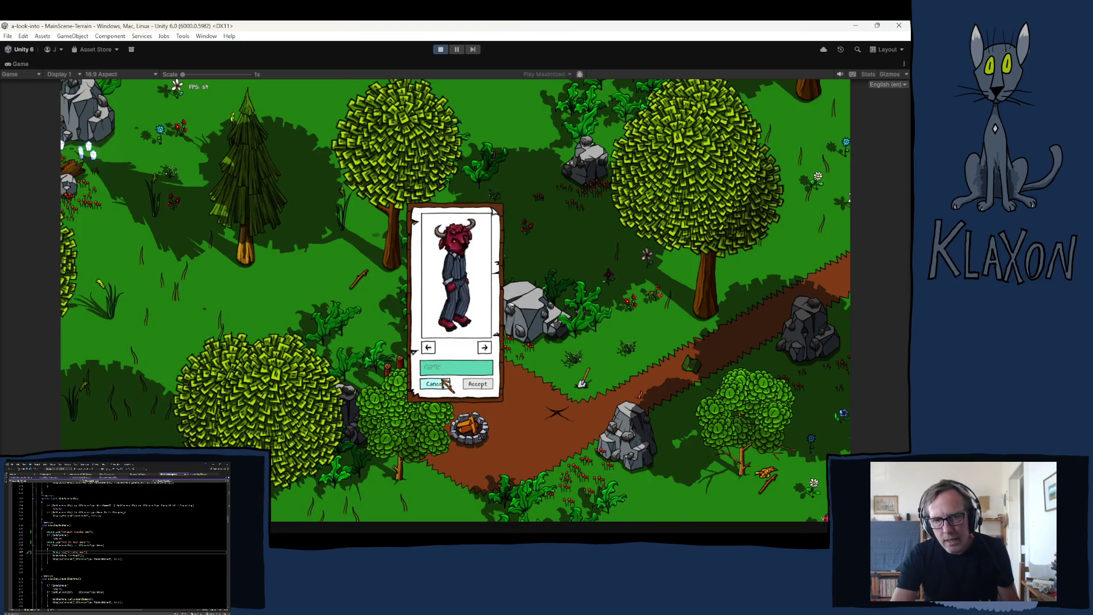
click(483, 386)
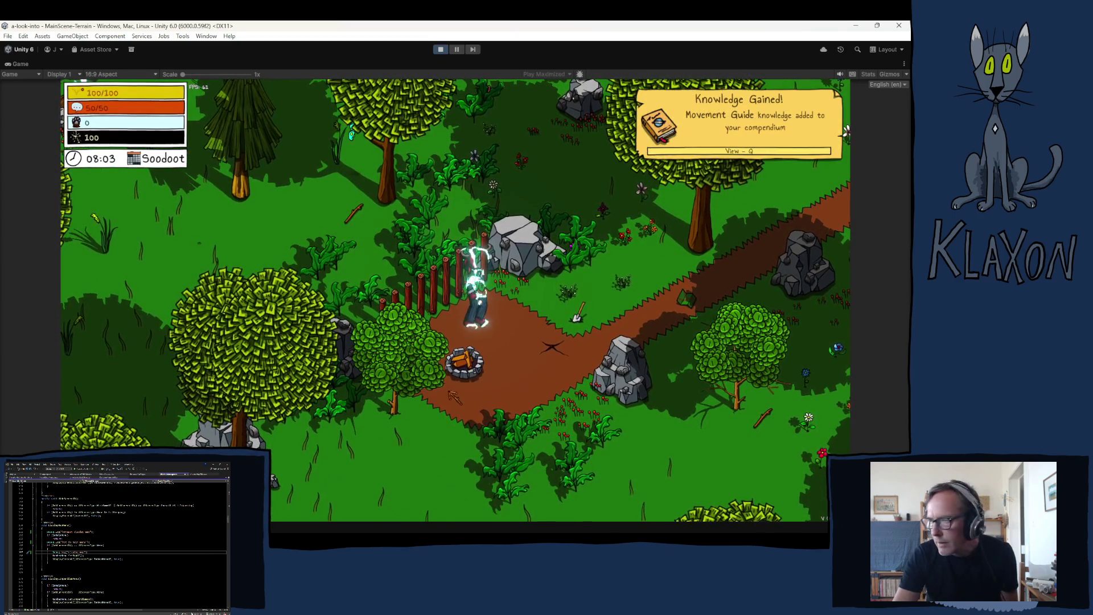
Walk the character, toggle the in-game map, and bring up the Console log.
key(d)
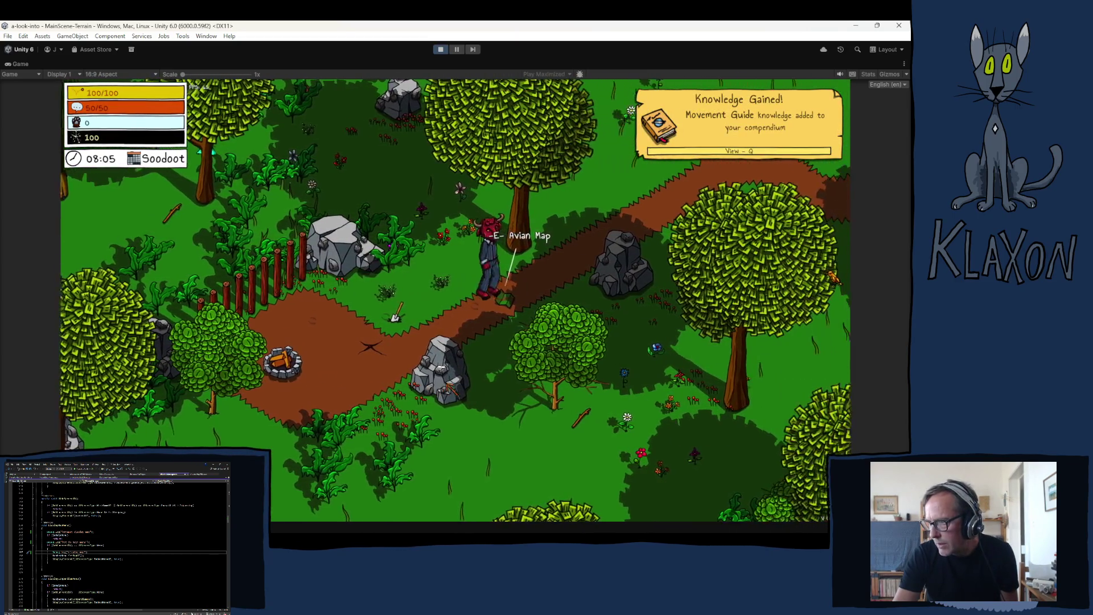
key(Tab)
key(Tab)
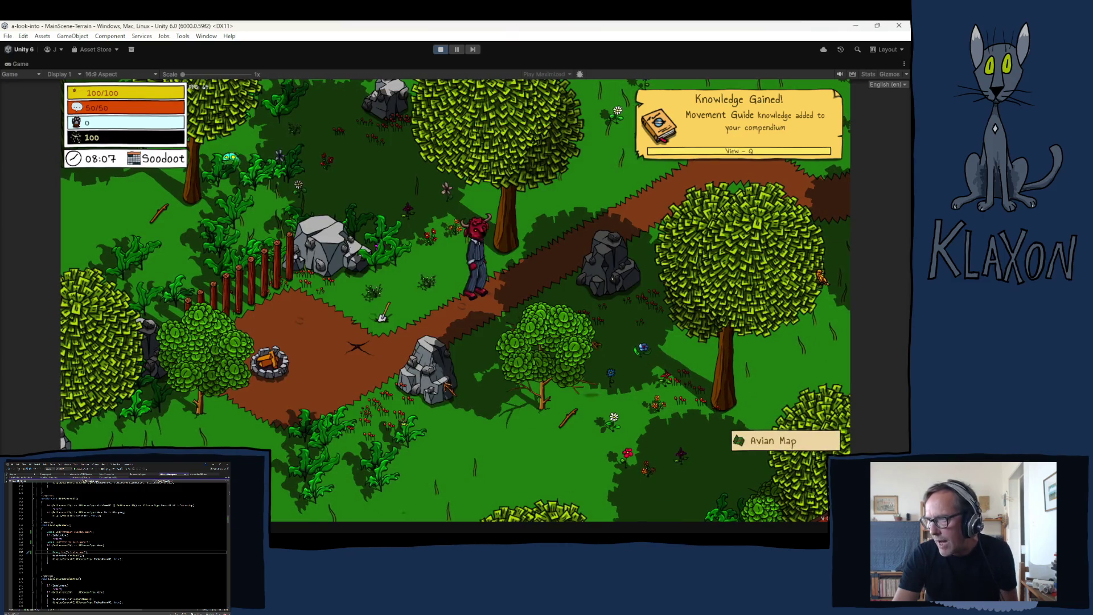
key(w)
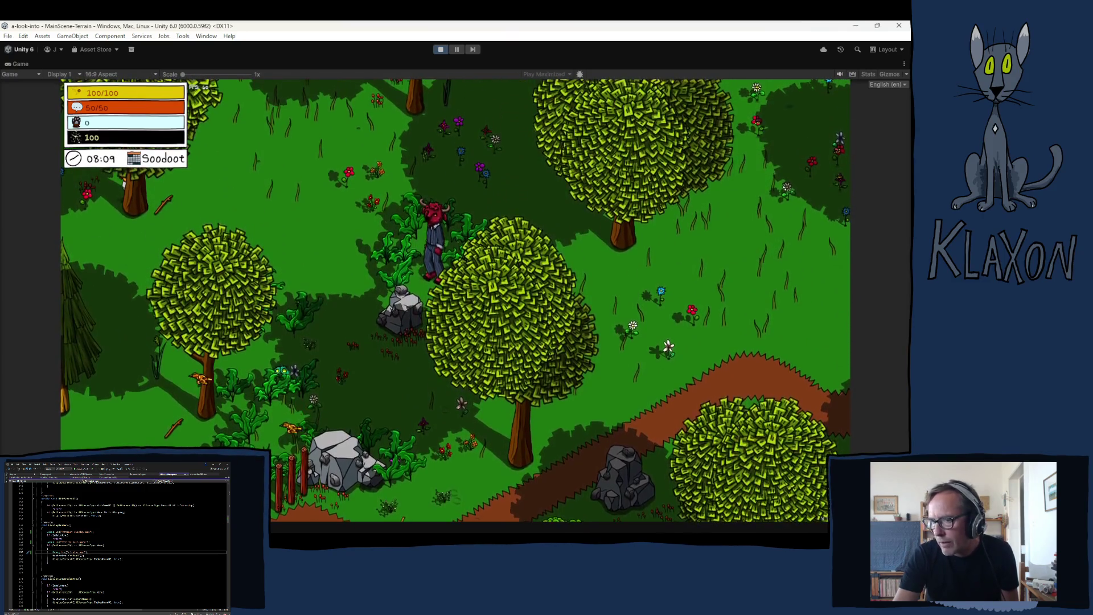
key(ctrl+shift+c)
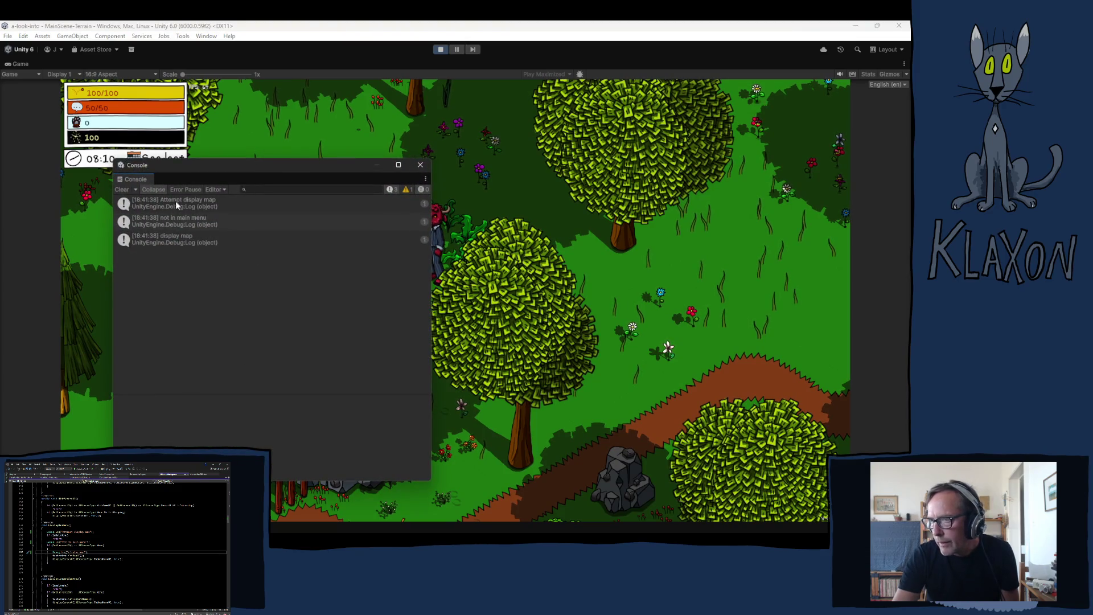
Clear the Console, then walk to the chicken and finish its dialogue to receive the map.
click(123, 190)
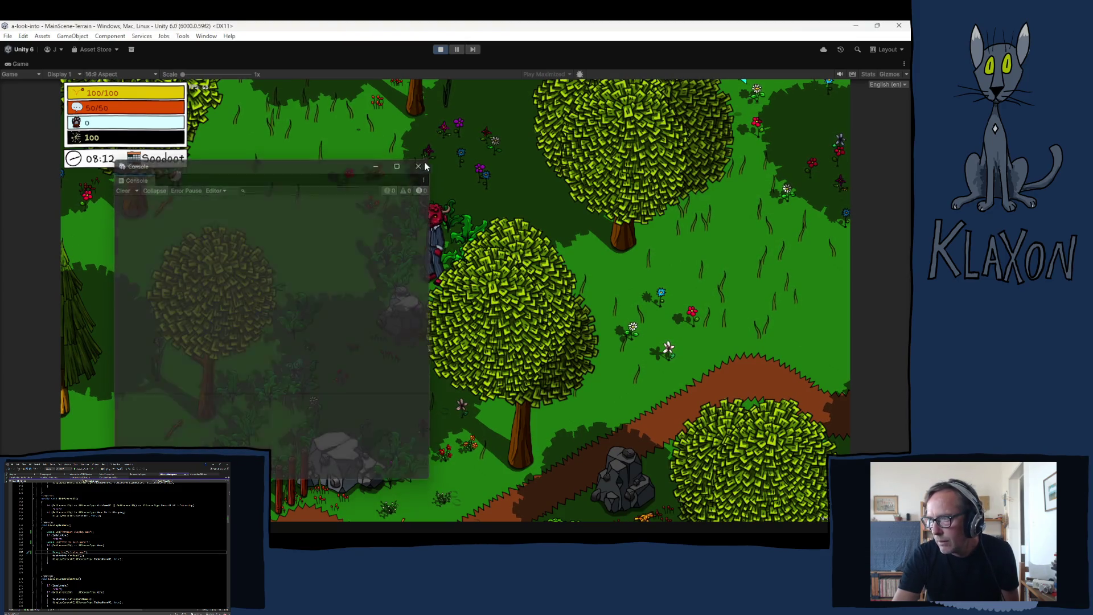
key(w)
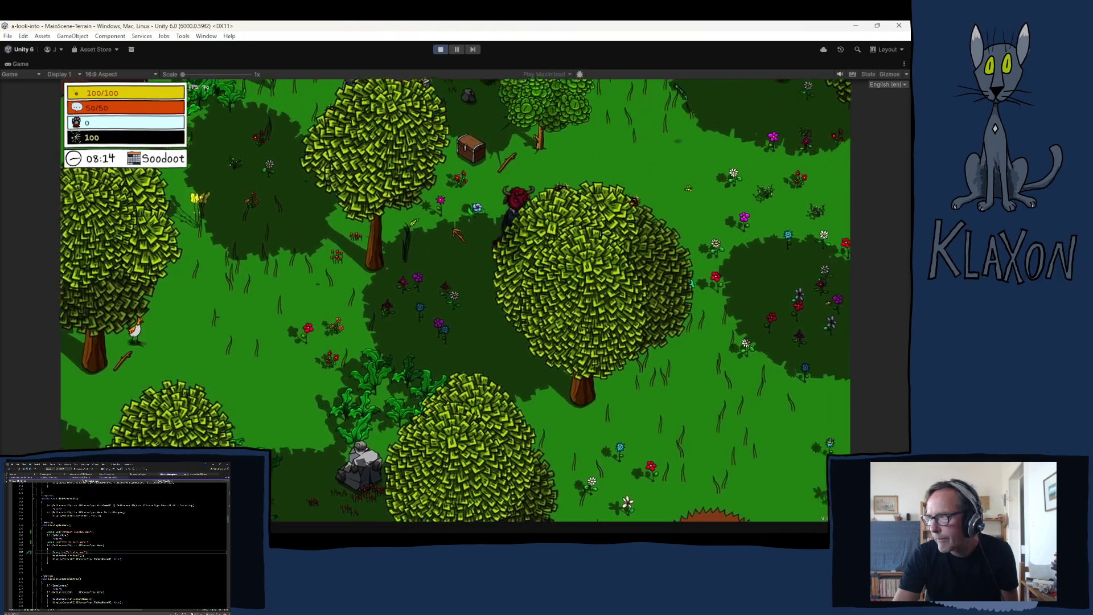
key(w)
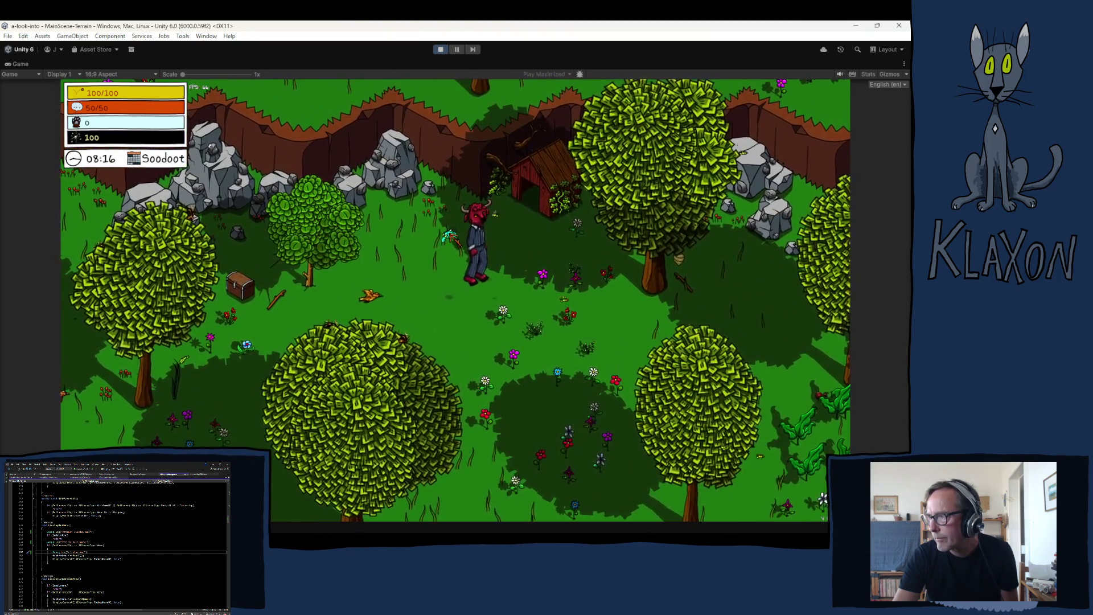
key(d)
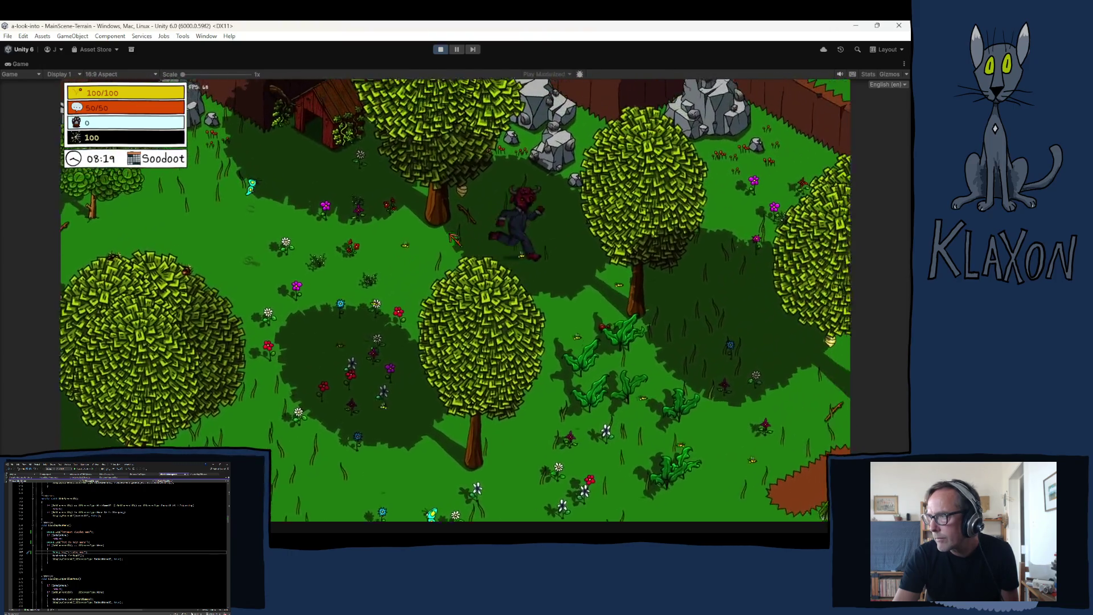
key(a)
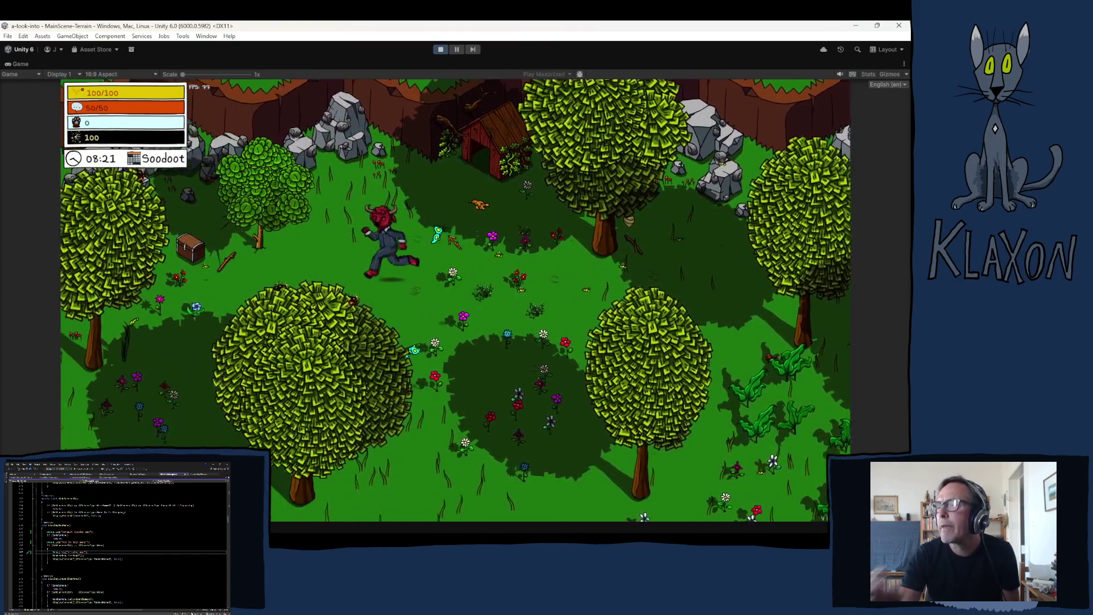
key(a)
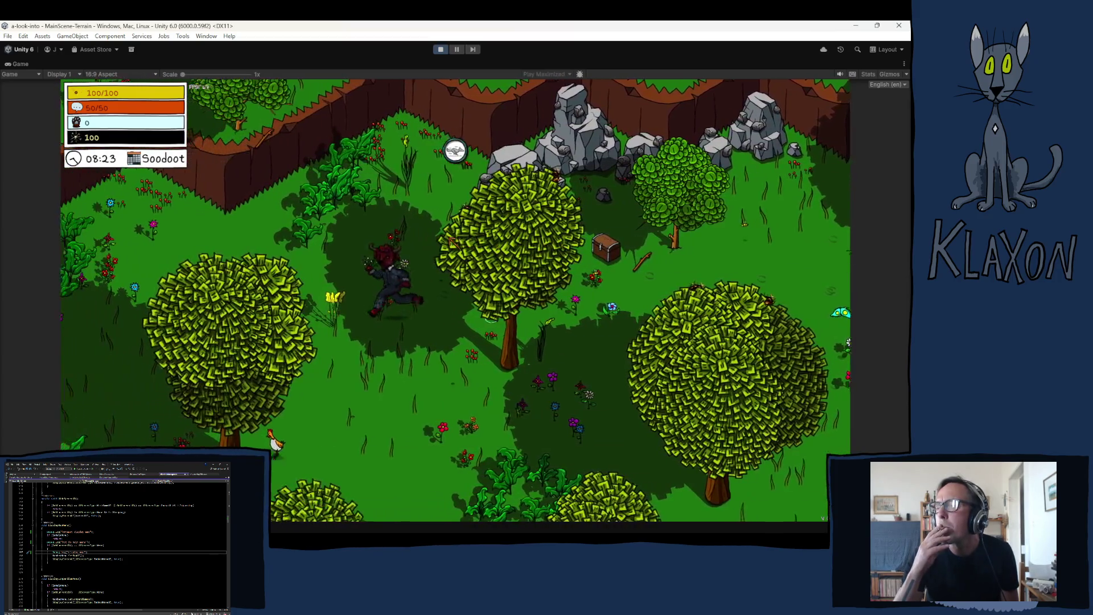
key(s)
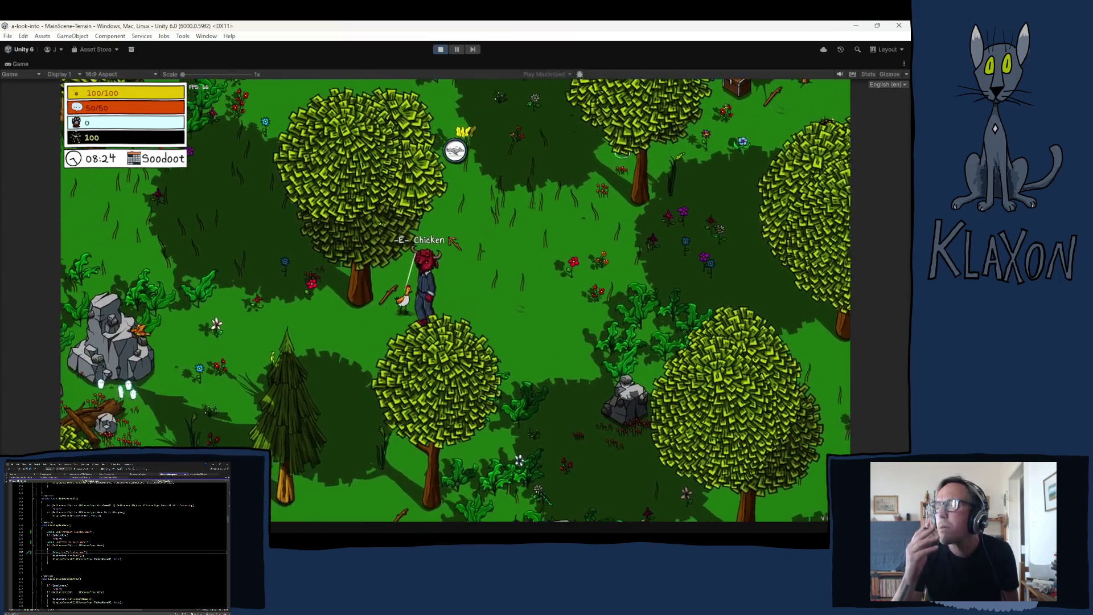
key(space)
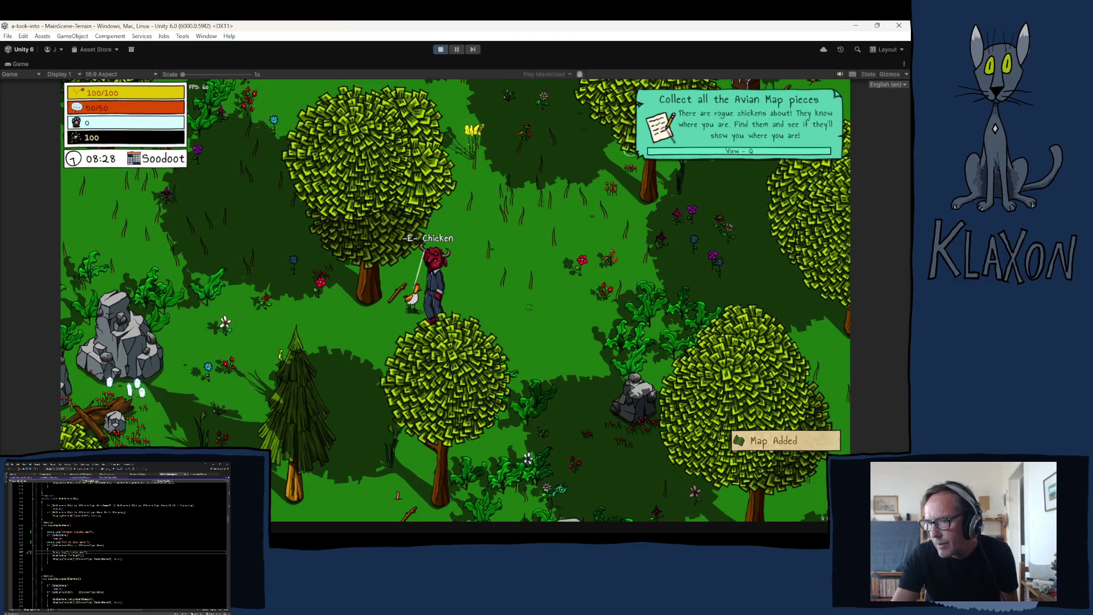
Check the Console's map logs, close it, and stop the playtest.
mouse_move(433, 530)
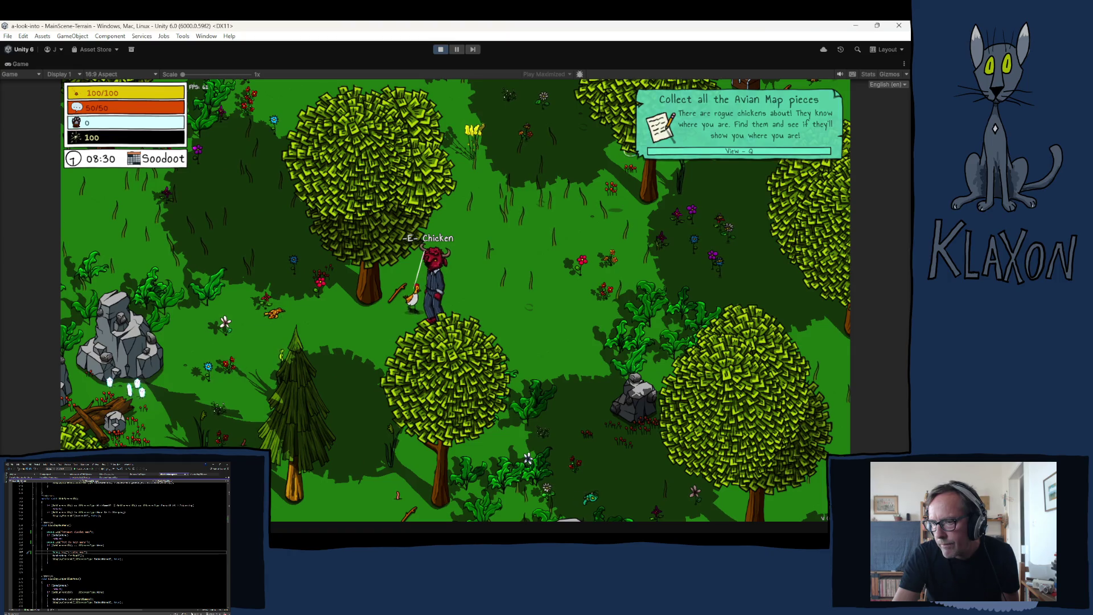
click(435, 522)
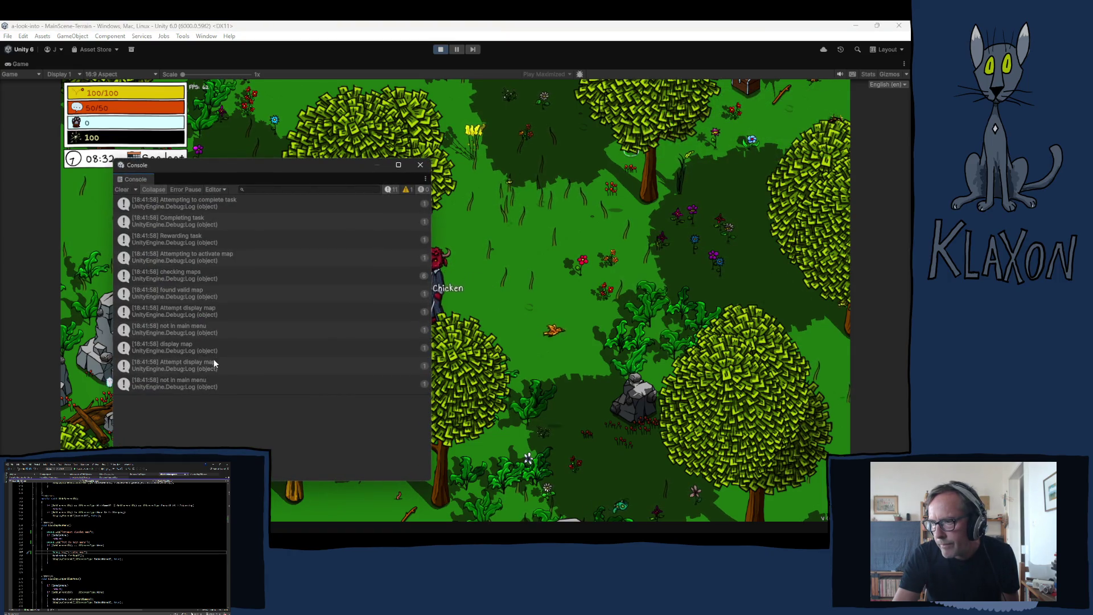
click(420, 164)
click(441, 50)
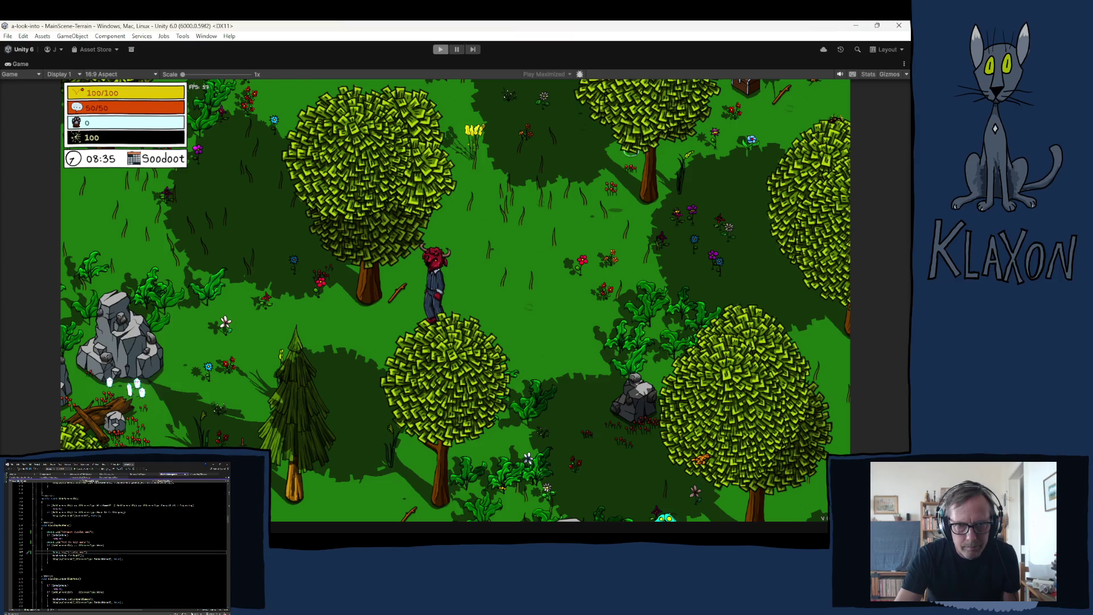
key(alt+Tab)
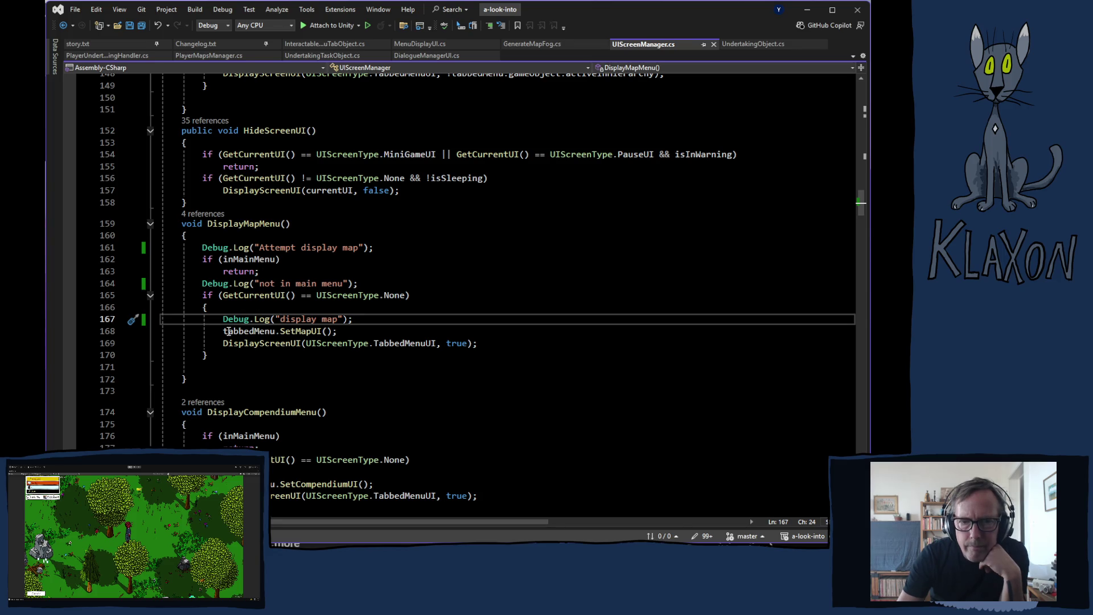
Review RewardTask, ActivateMapArea, DialogueManagerUI and SetMapUI code in their script tabs.
click(317, 57)
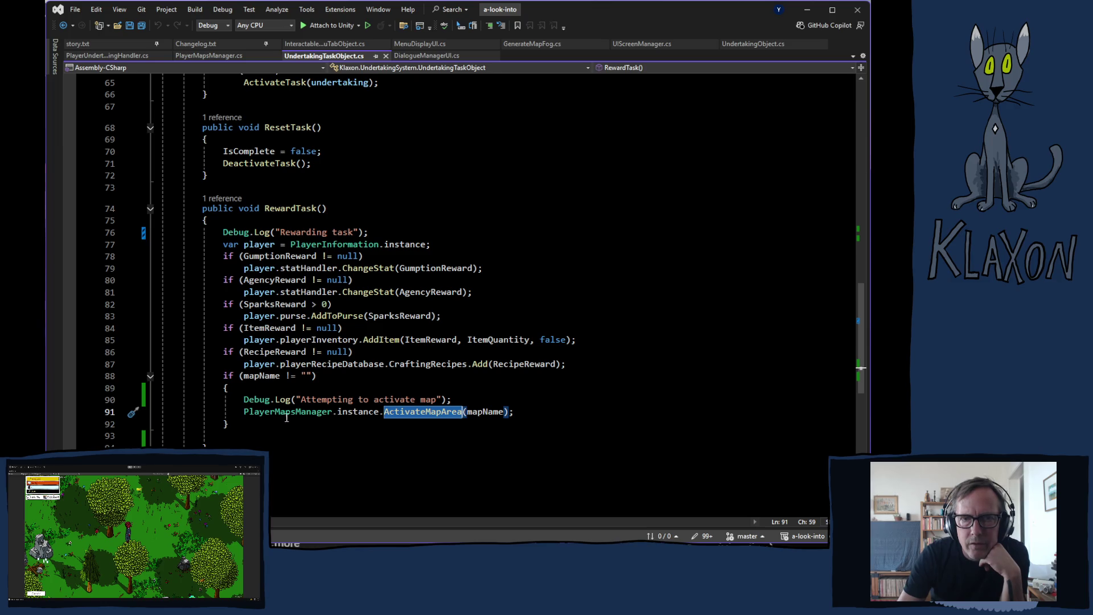
click(211, 56)
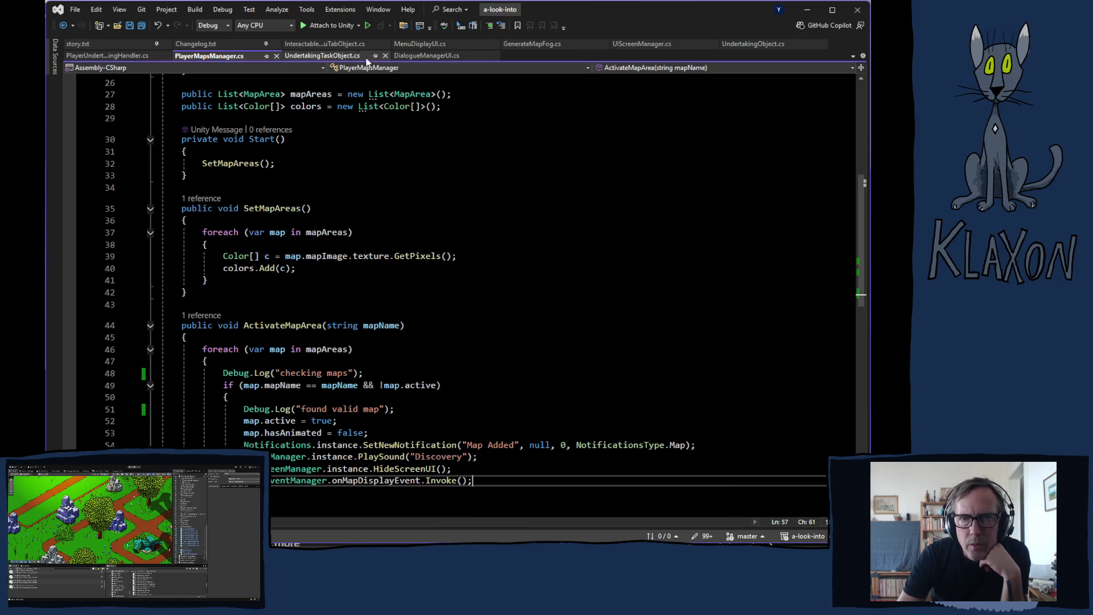
click(419, 57)
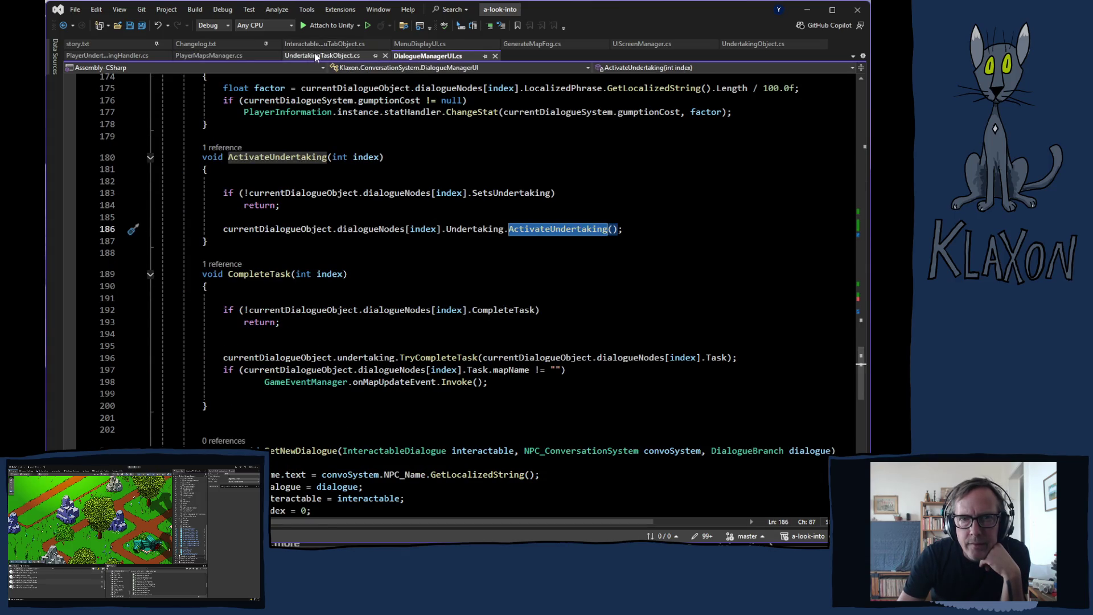
click(328, 56)
Go to DisplayMapMenu in UIScreenManager.cs and select its display map Debug.Log line.
click(449, 44)
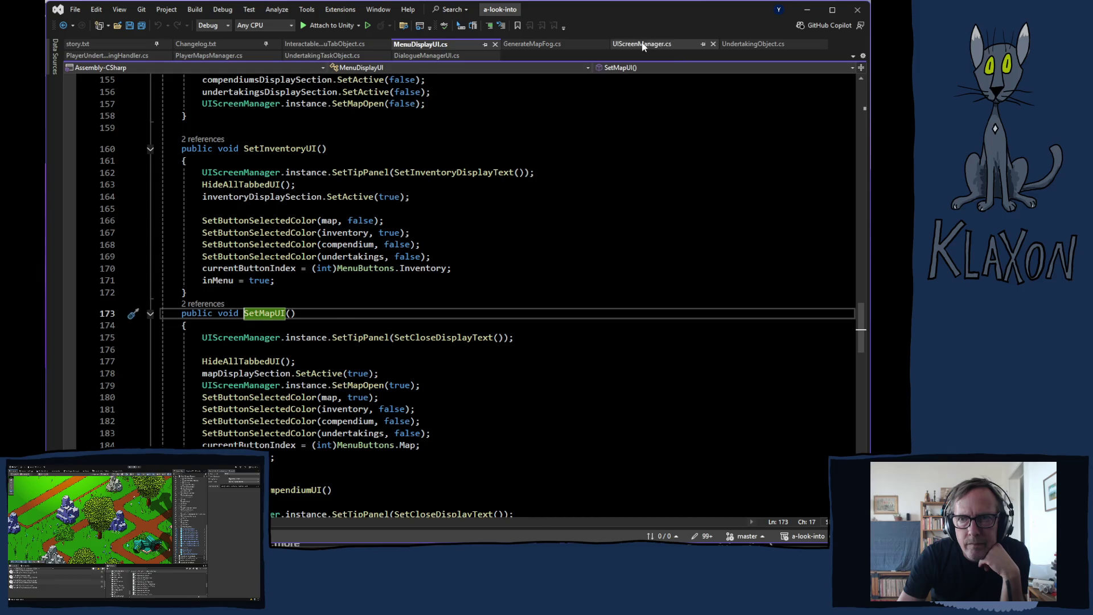
click(643, 44)
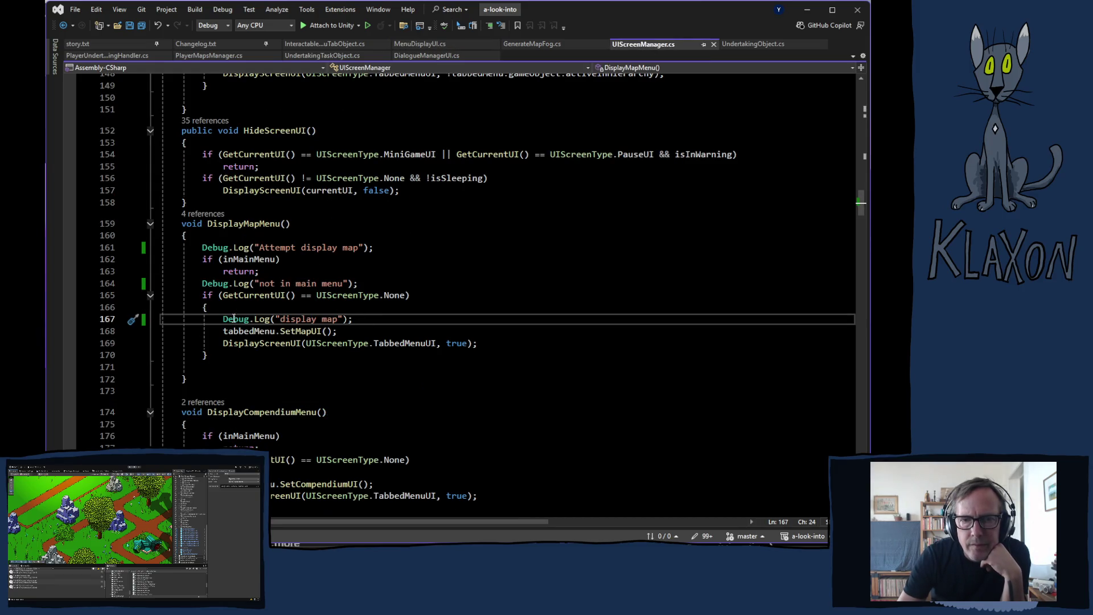
drag(223, 319, 354, 319)
key(ctrl+c)
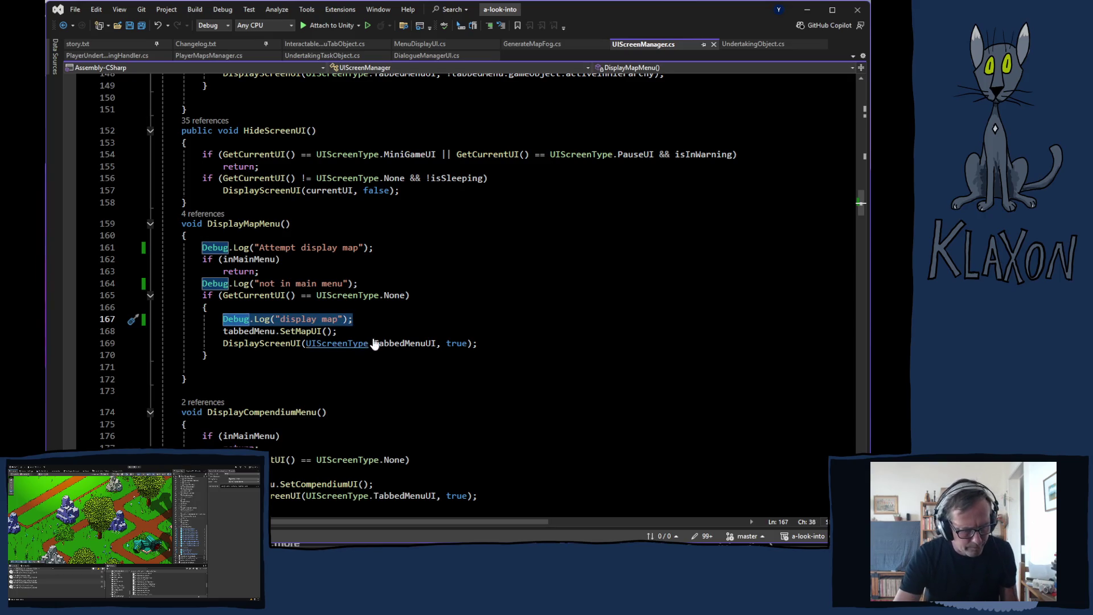
Add an else branch after the if block containing the copied Debug.Log line.
click(288, 357)
key(Return)
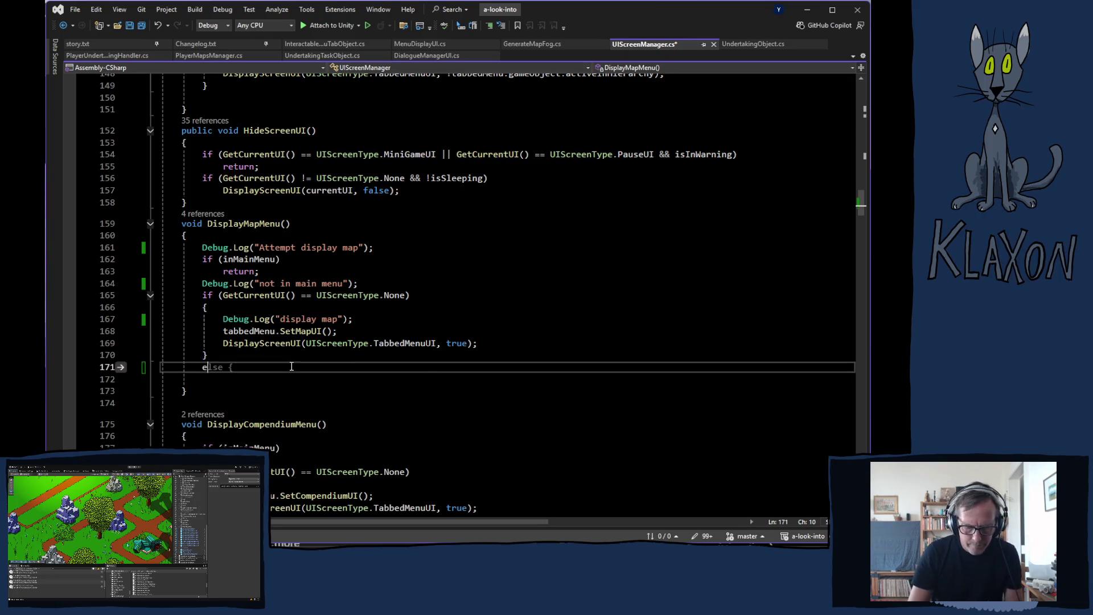
text(elseDebug.Log("display map");)
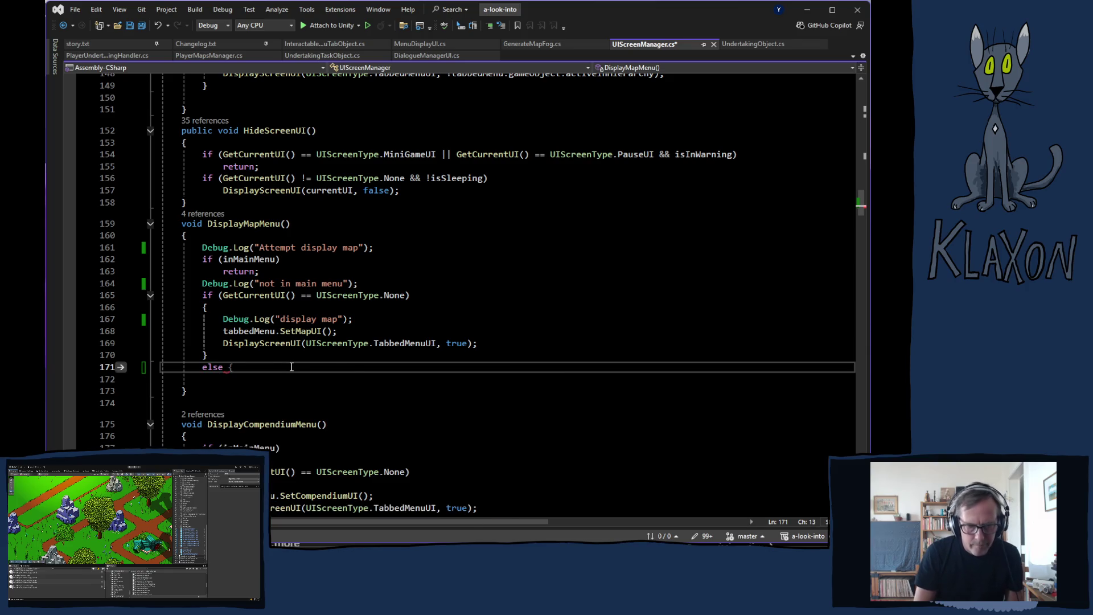
key(ctrl+v)
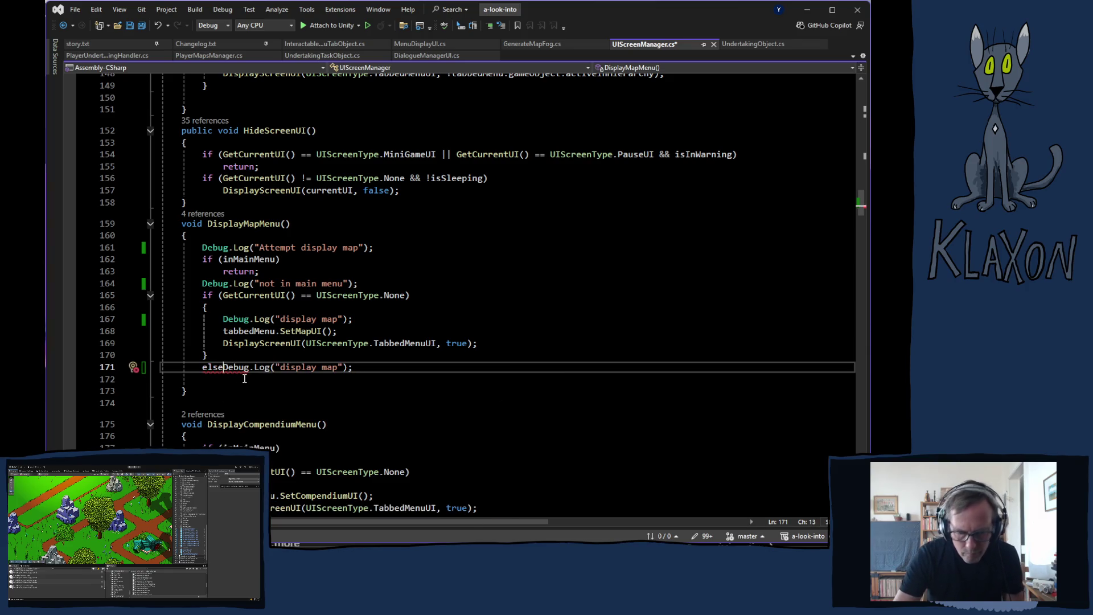
key(Return)
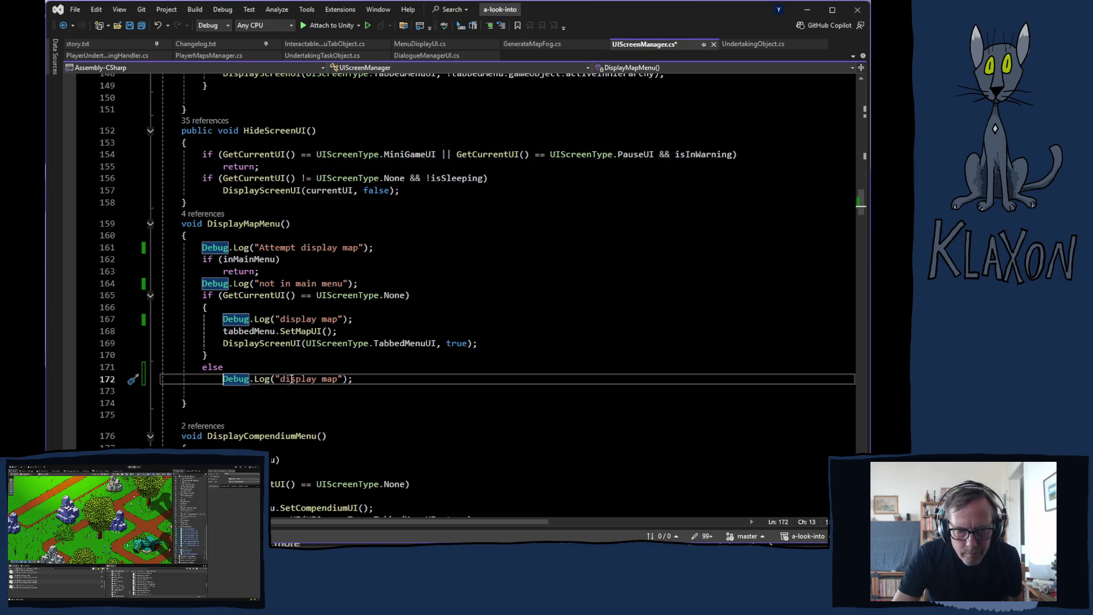
Replace the else log's message with UIScreenType.None and save the script.
drag(317, 296, 408, 295)
key(ctrl+c)
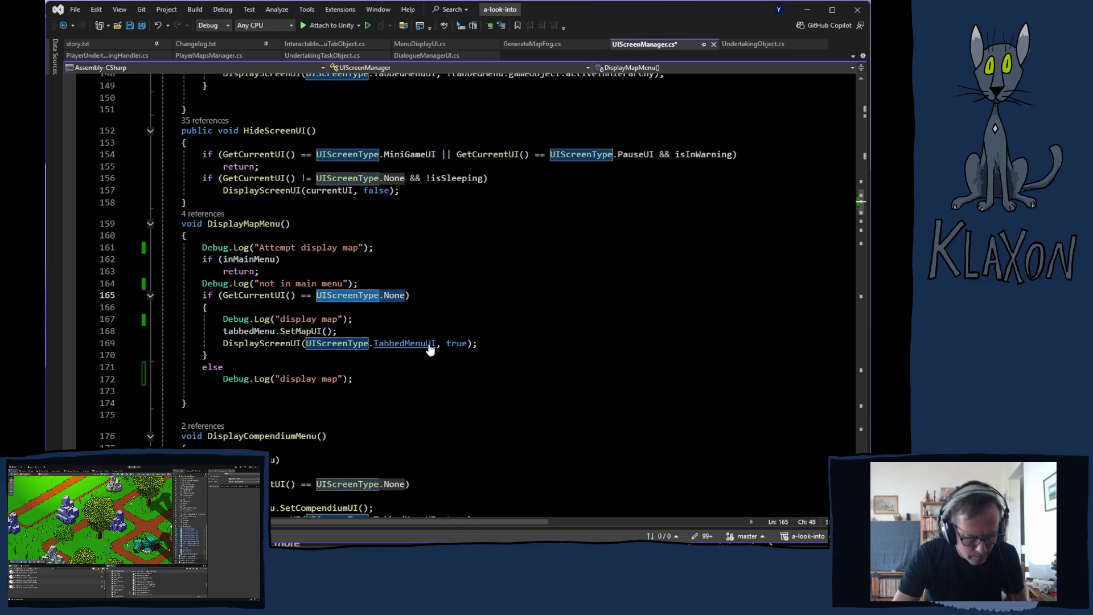
click(275, 378)
drag(274, 379, 343, 379)
key(ctrl+v)
key(ctrl+s)
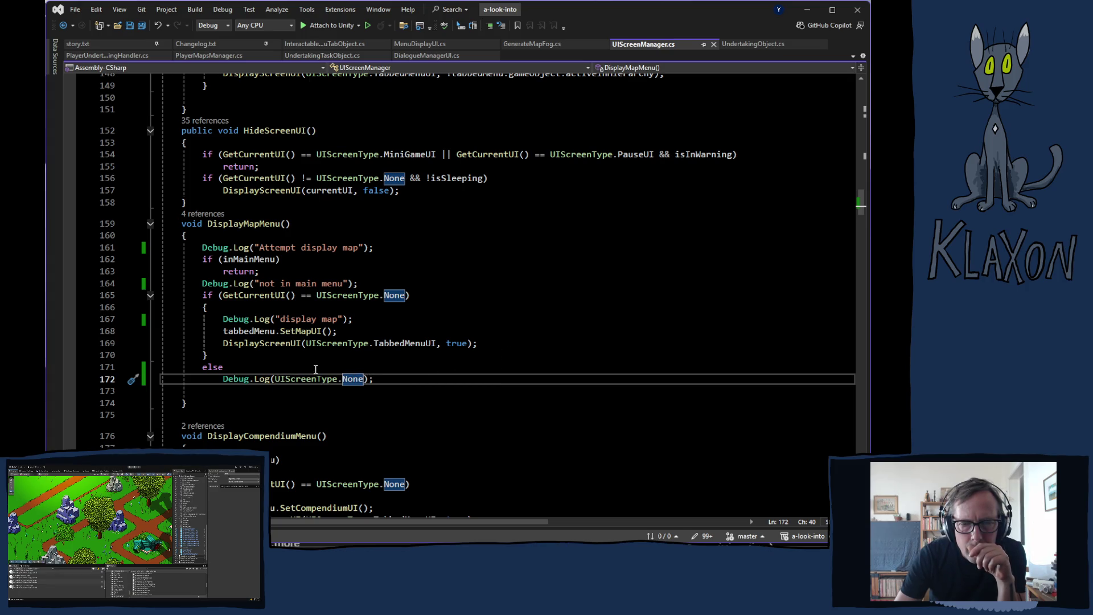
Change the else log to print GetCurrentUI() instead, then save UIScreenManager.cs.
mouse_move(345, 378)
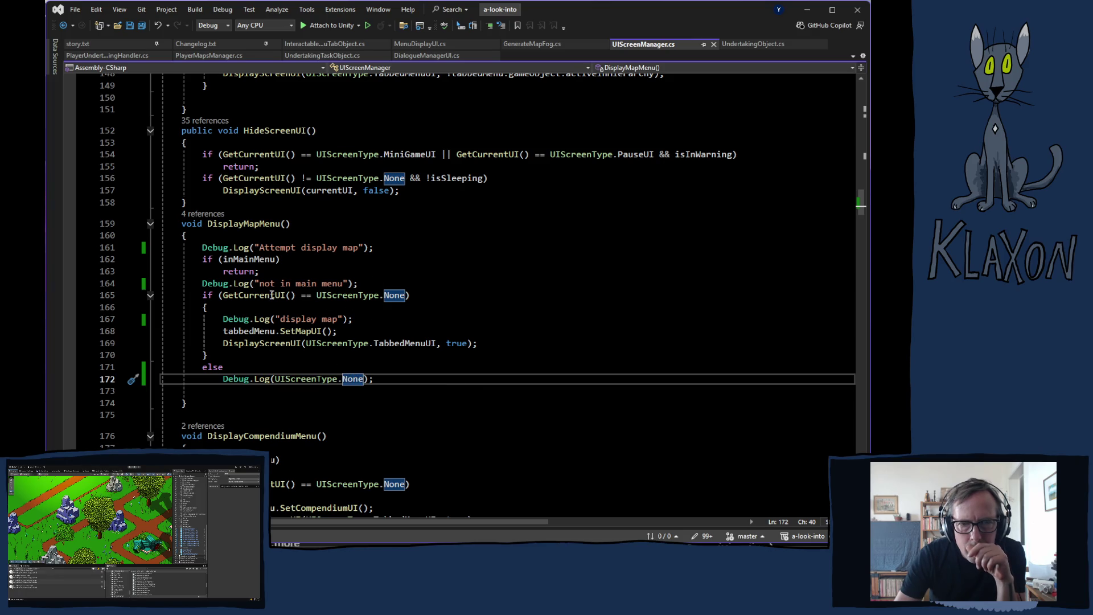
drag(223, 295, 296, 294)
key(ctrl+c)
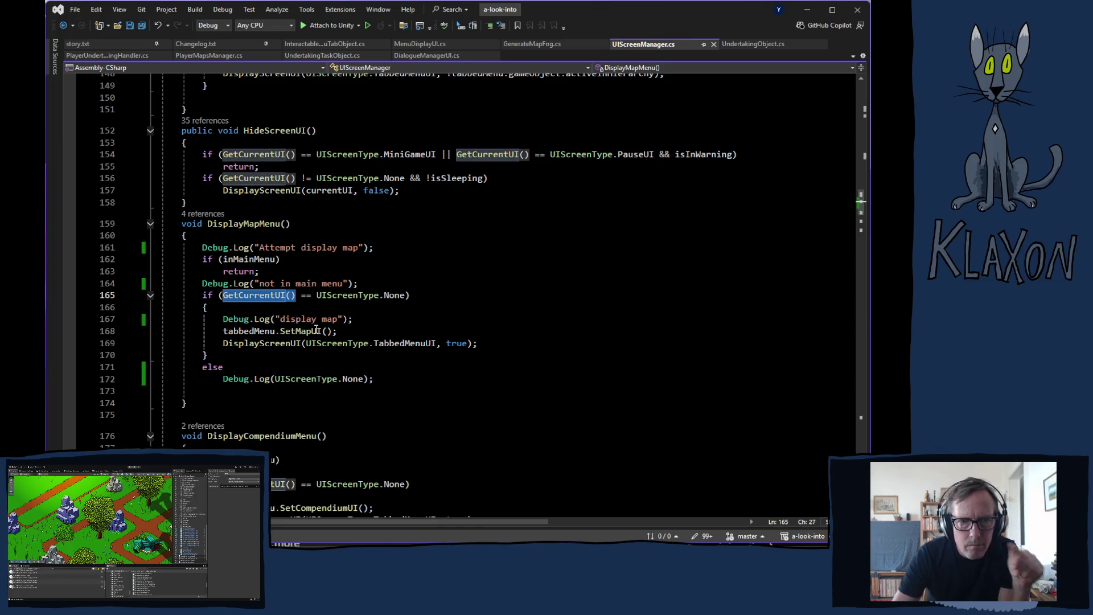
drag(275, 380, 363, 381)
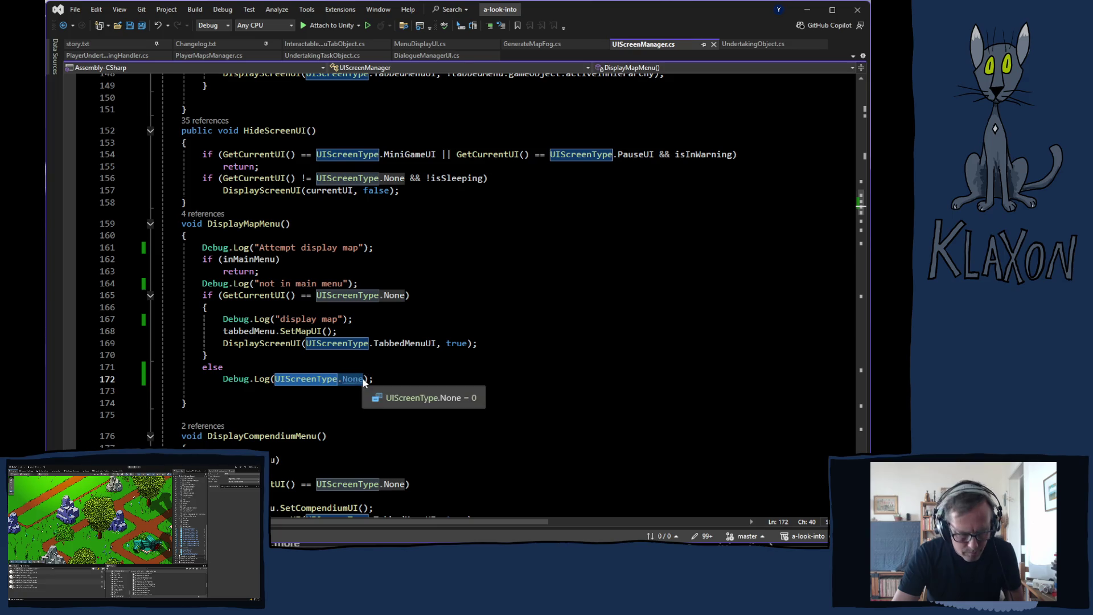
key(ctrl+v)
text(.)
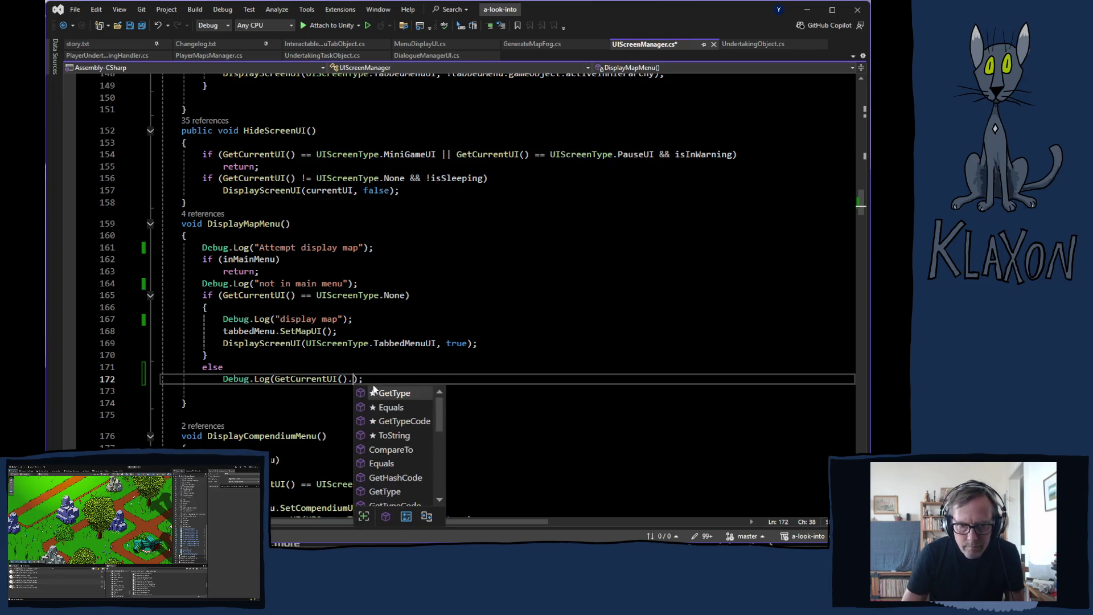
scroll(399, 452, down, 4)
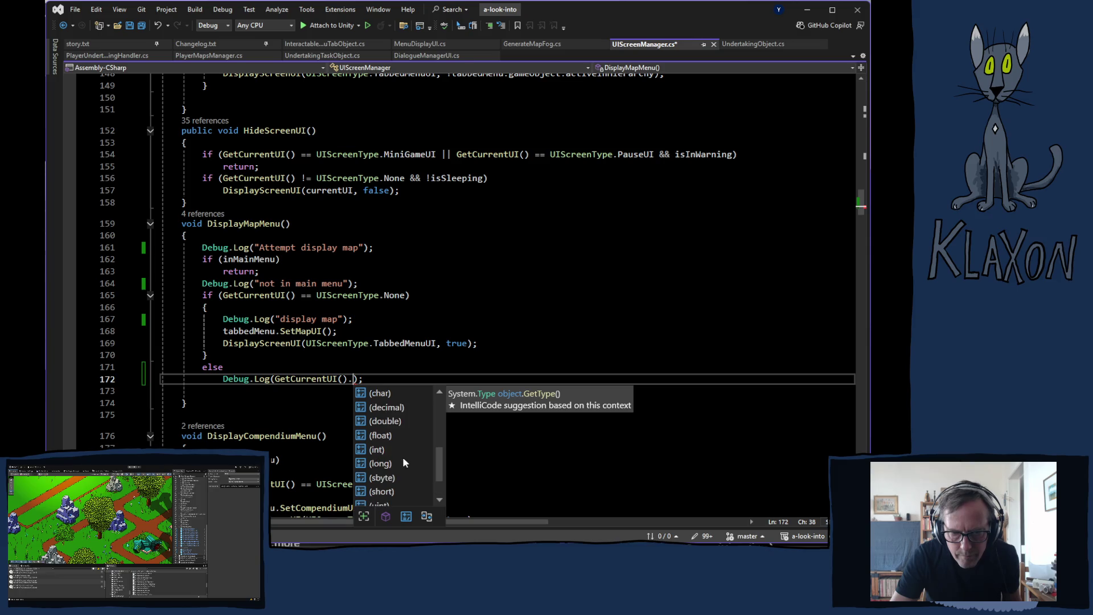
scroll(403, 462, up, 4)
key(BackSpace)
key(BackSpace)
key(BackSpace)
key(BackSpace)
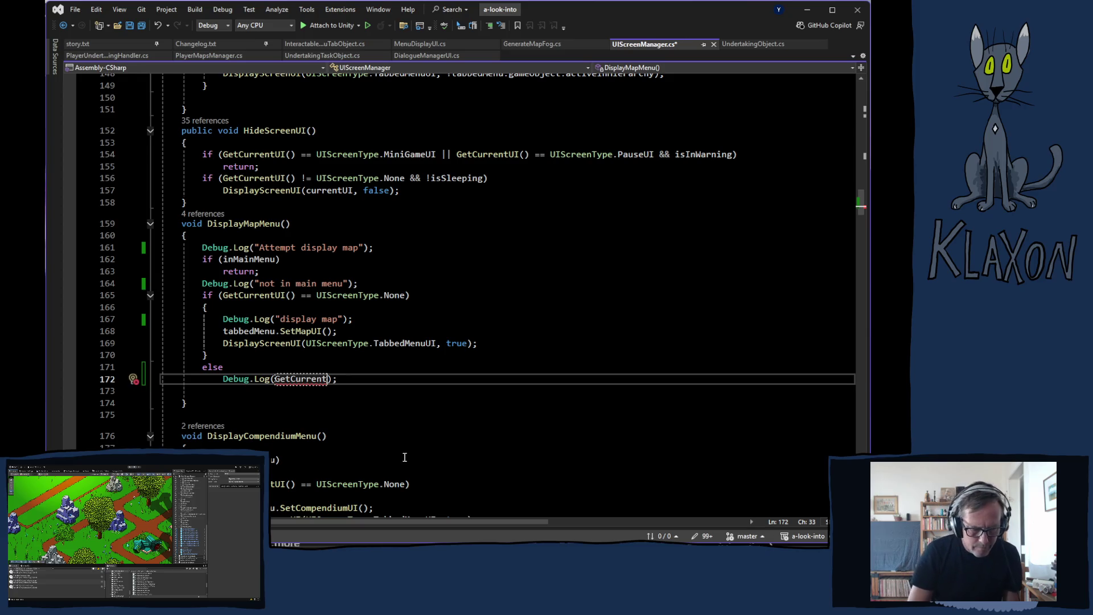
text(UI())
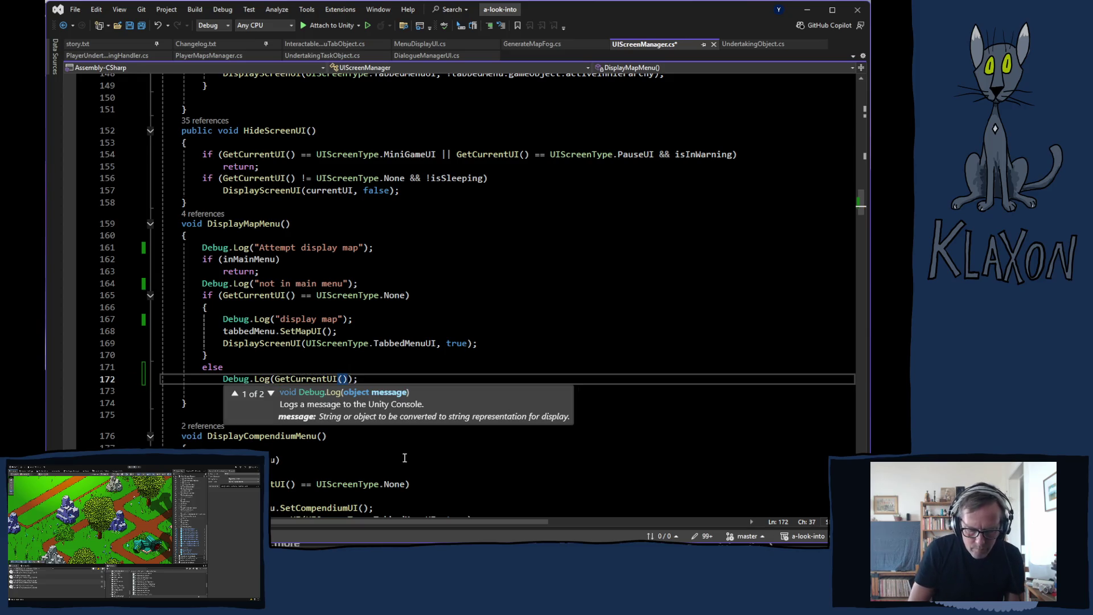
click(378, 354)
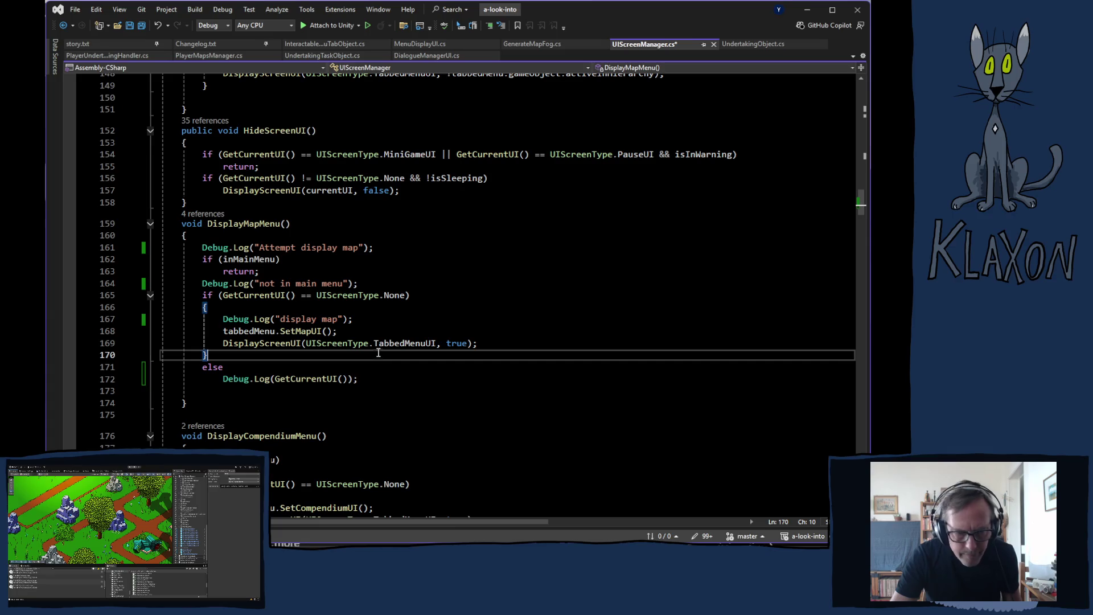
key(ctrl+s)
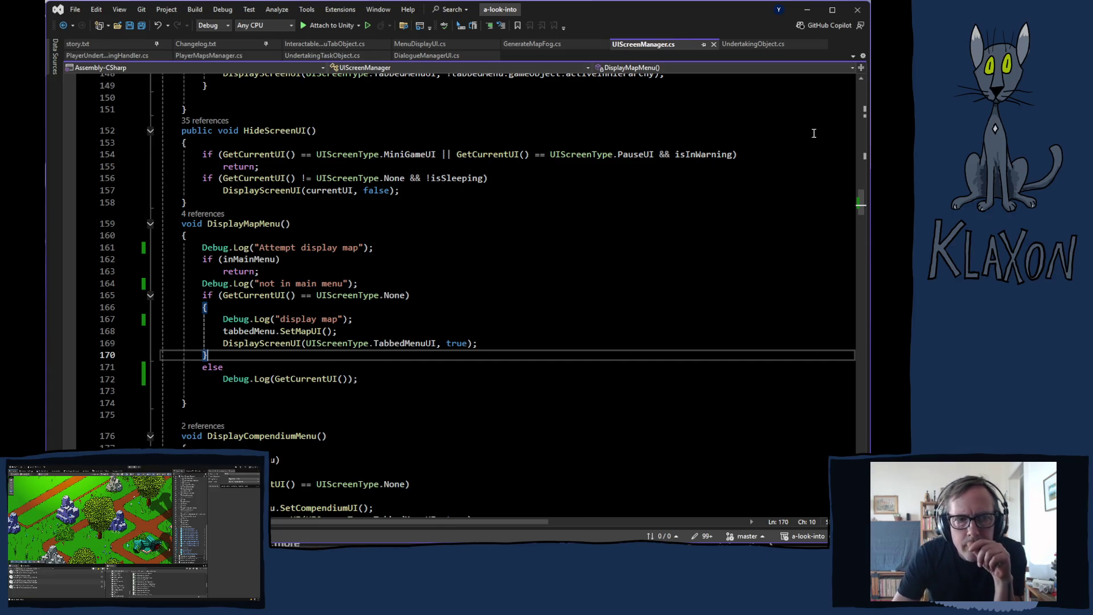
click(435, 521)
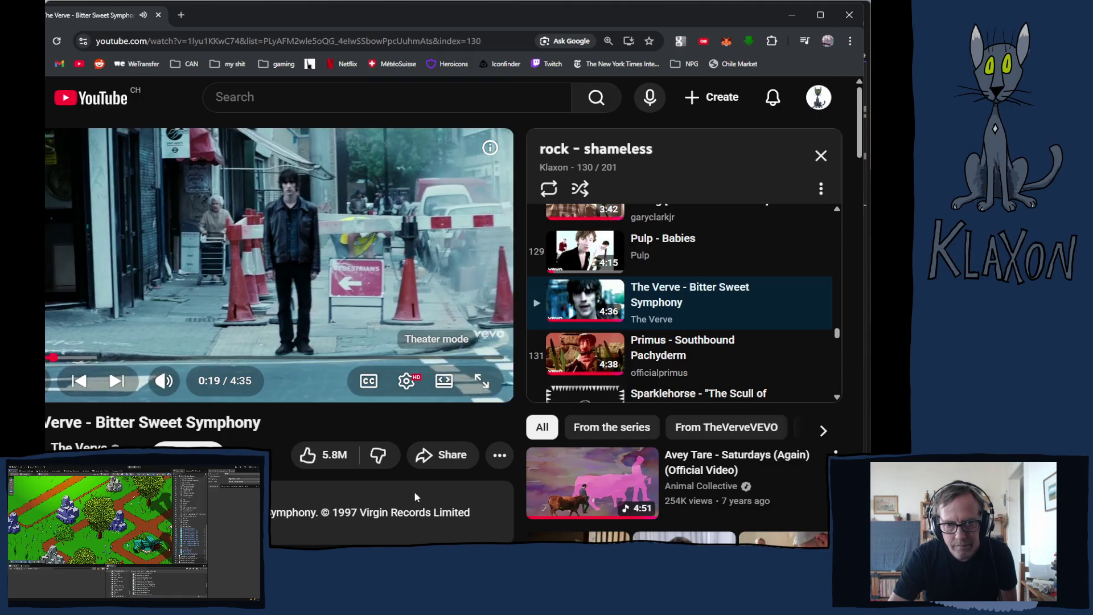
key(t)
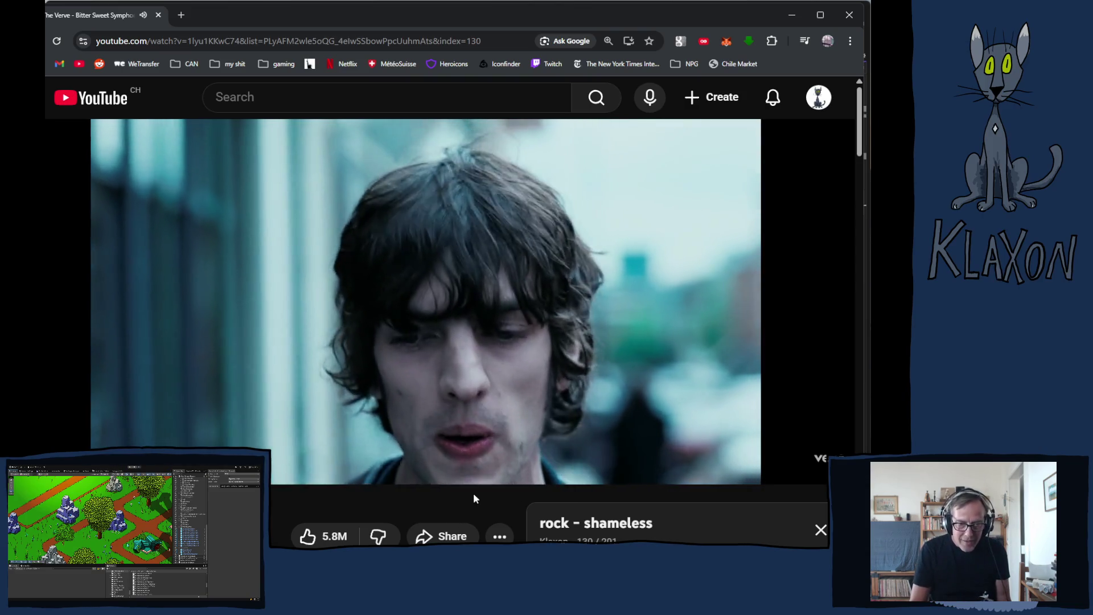
scroll(308, 432, down, 3)
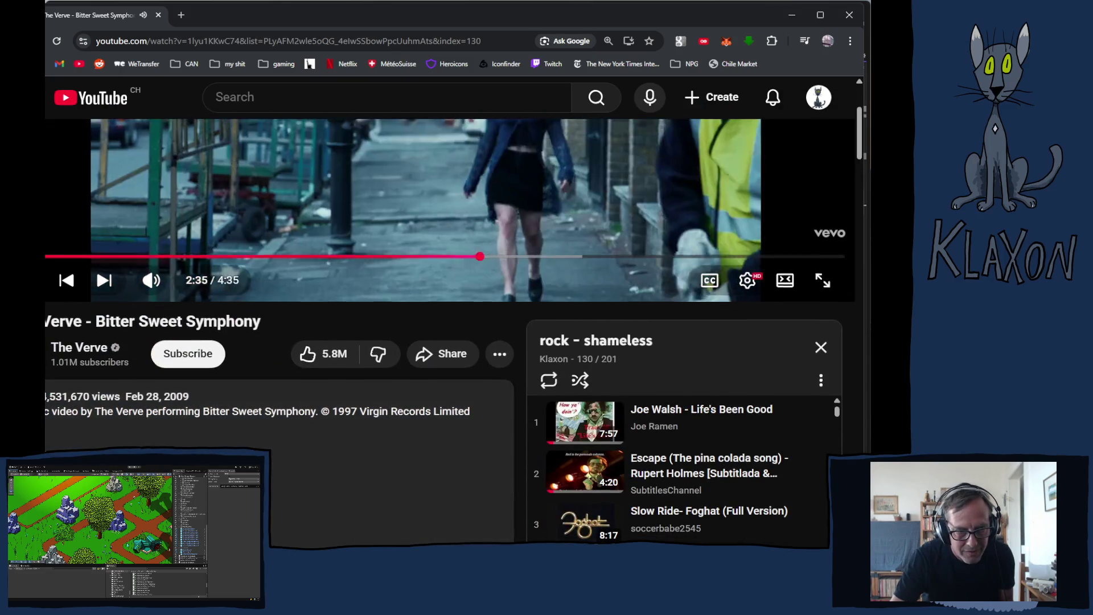
scroll(275, 450, down, 3)
scroll(276, 450, down, 4)
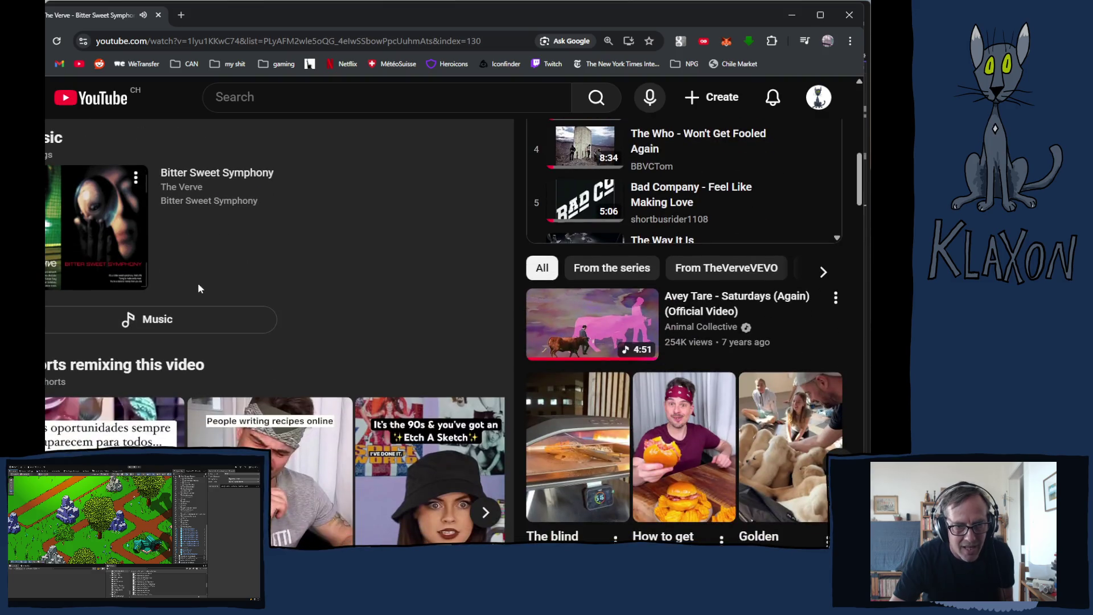
scroll(205, 291, up, 5)
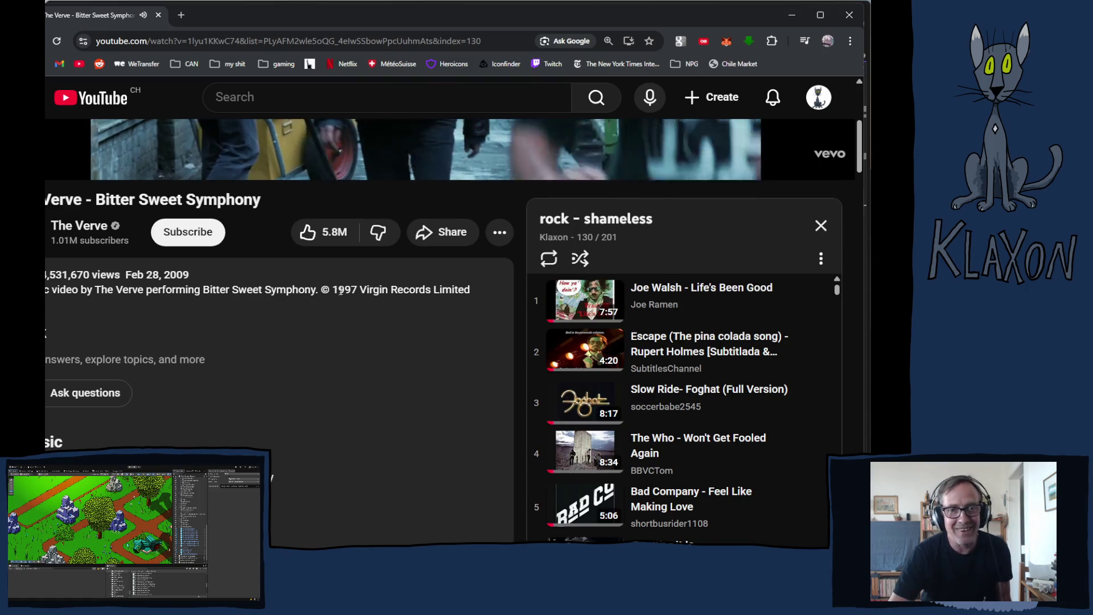
scroll(336, 358, up, 5)
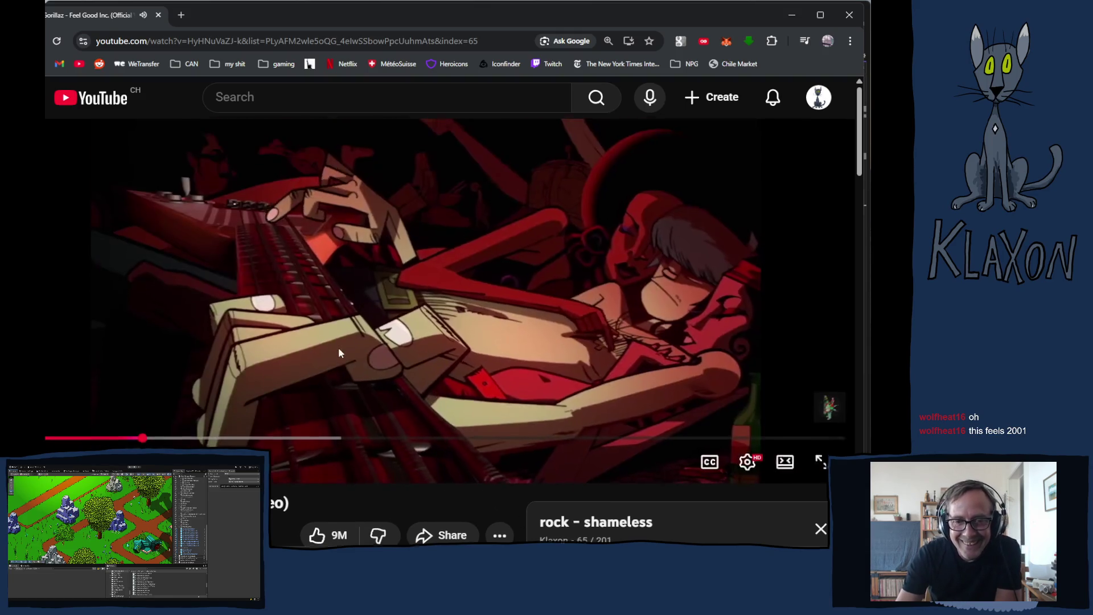
Expand and read the Feel Good Inc. video description, then open a new browser tab.
scroll(338, 351, down, 2)
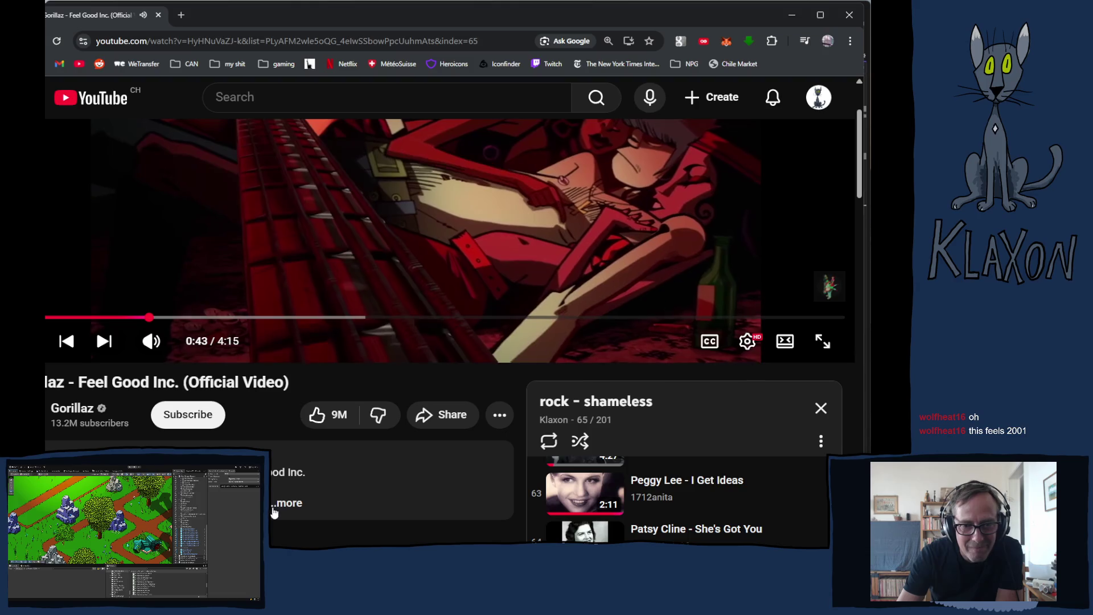
click(349, 497)
scroll(347, 498, down, 3)
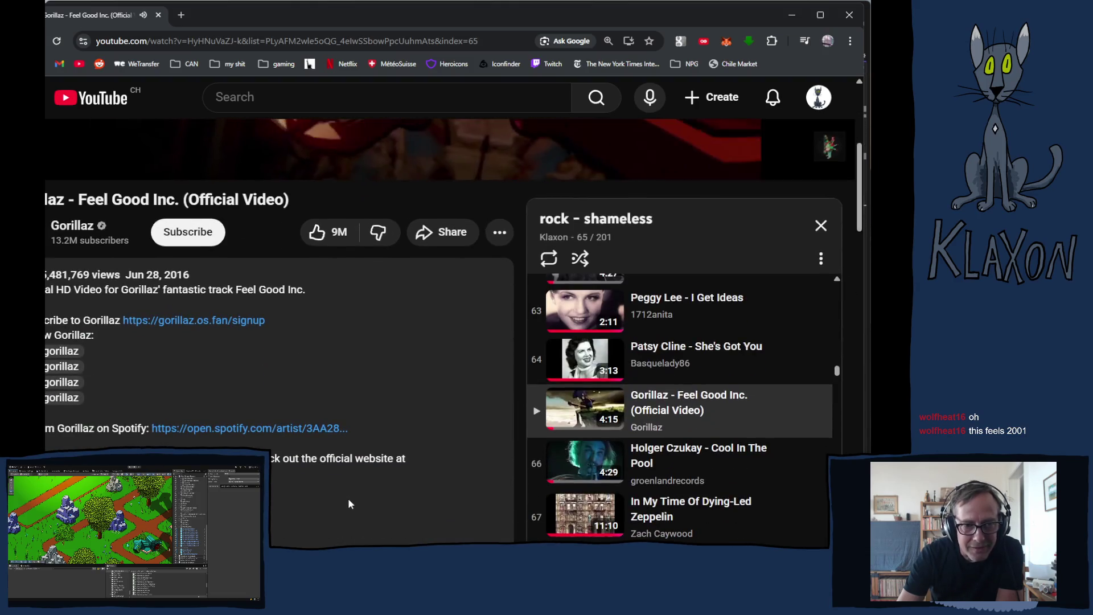
scroll(344, 500, down, 4)
scroll(340, 512, down, 4)
scroll(330, 490, up, 9)
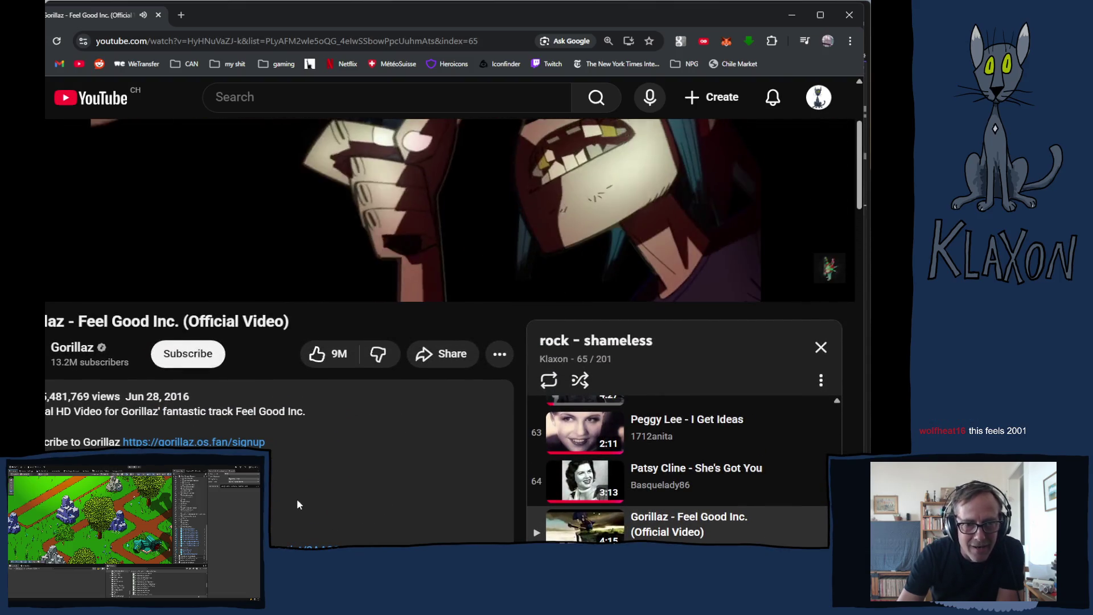
scroll(285, 455, up, 3)
click(181, 14)
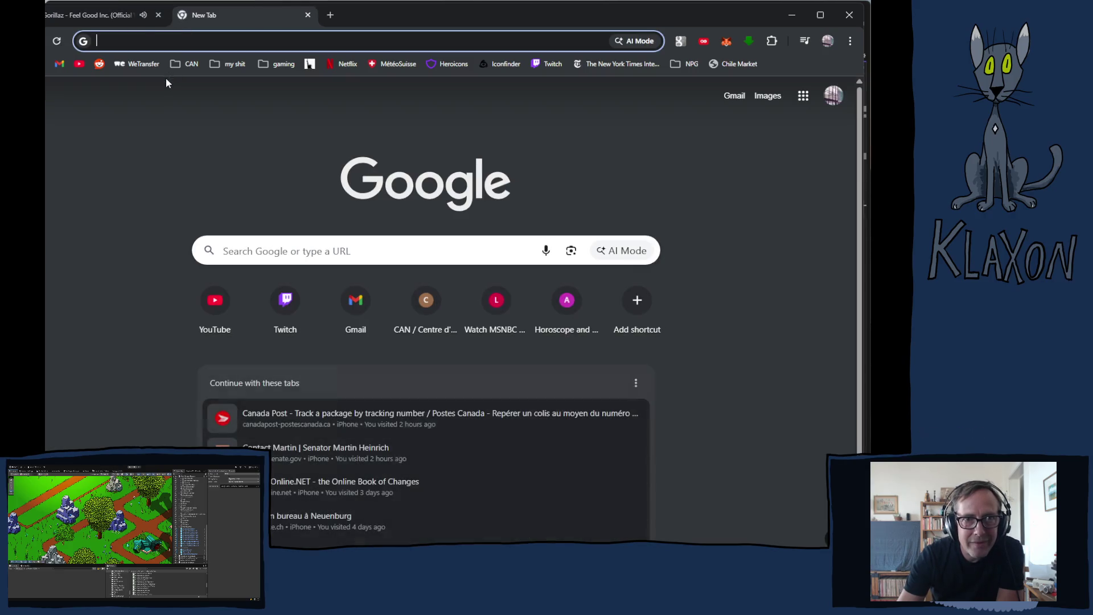
Search Google for 'gorillaz feel good inc' and scroll through the results.
text(gorr)
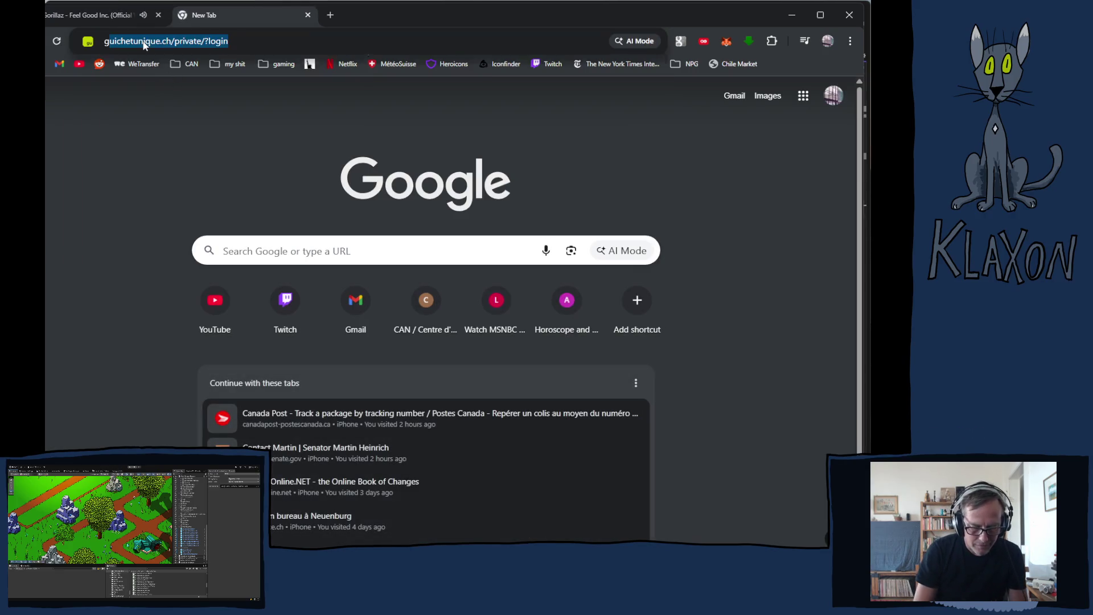
text(i)
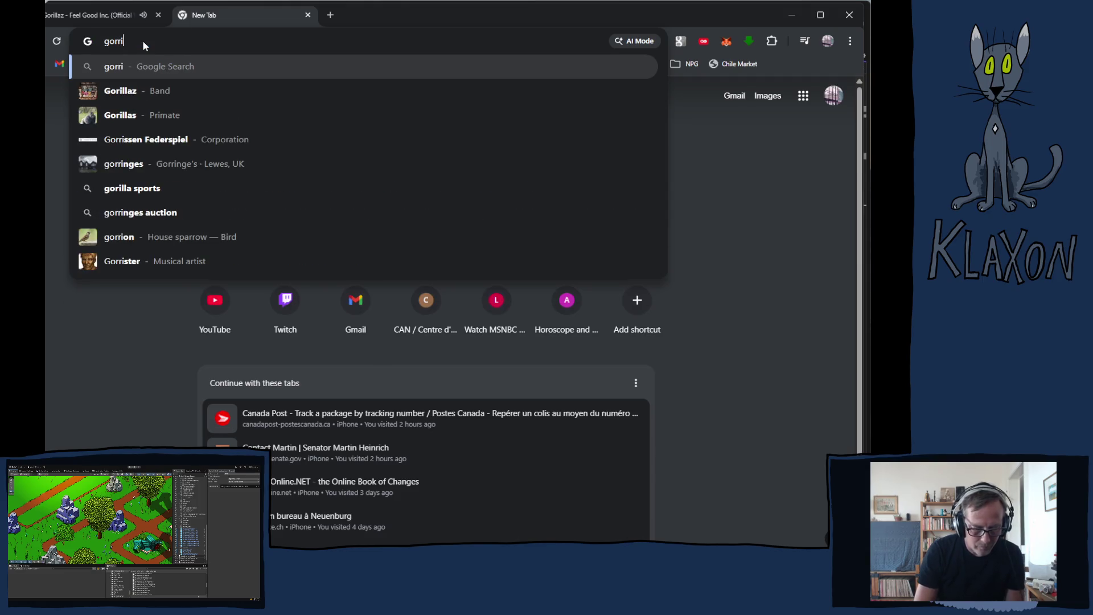
key(BackSpace)
key(BackSpace)
text(illaz )
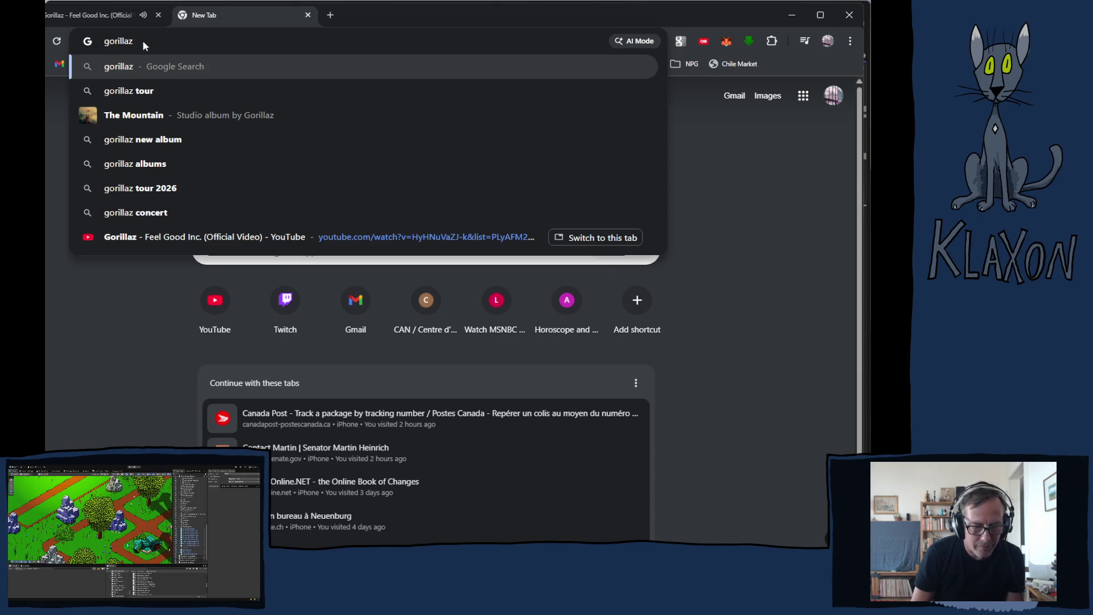
text(feel)
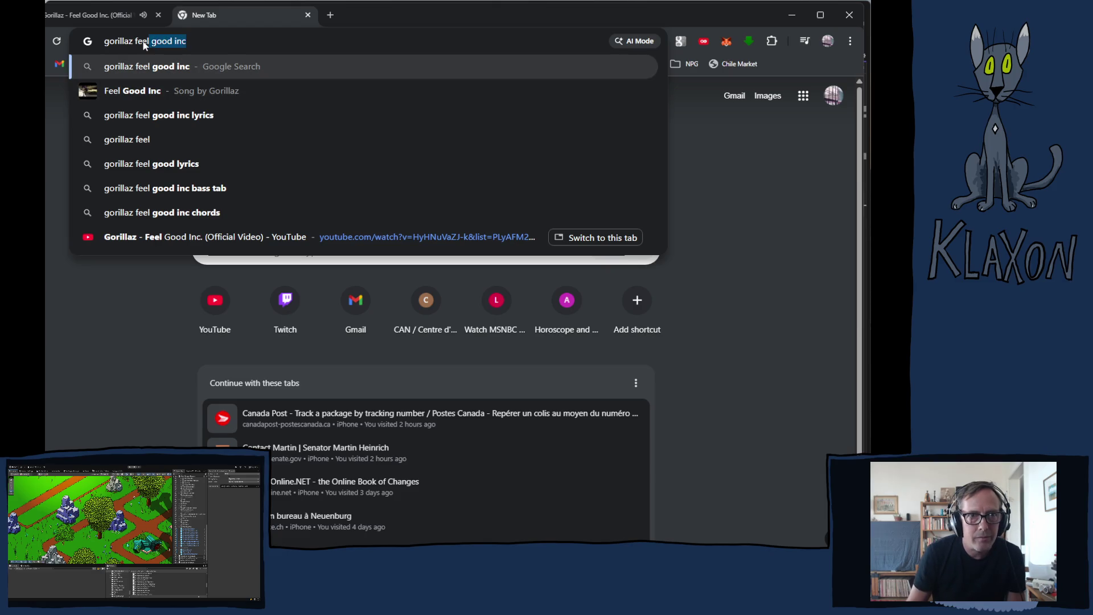
key(Return)
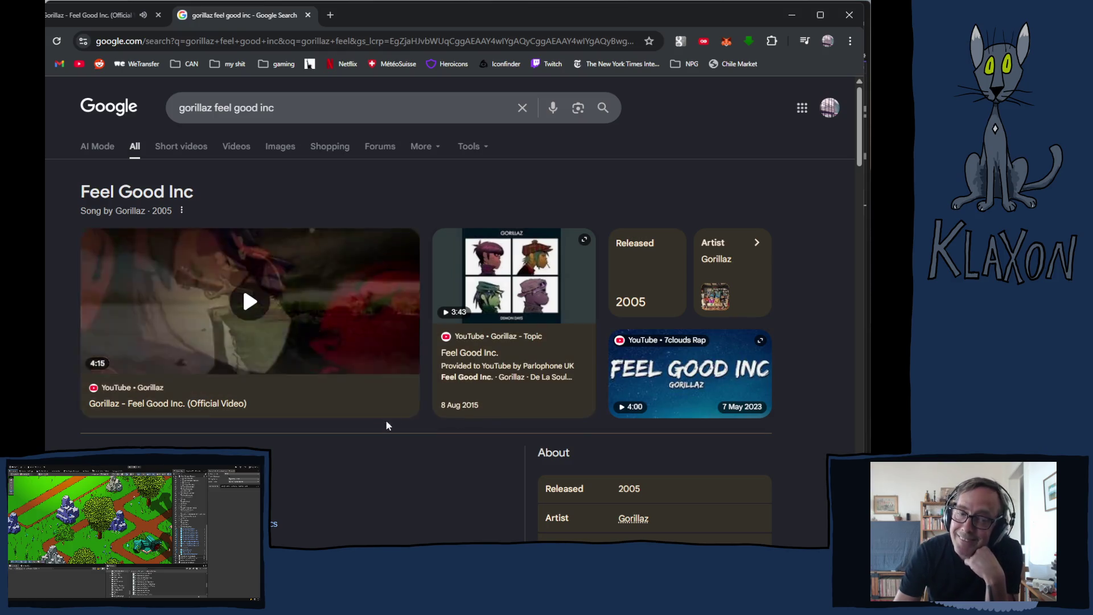
scroll(399, 350, down, 1)
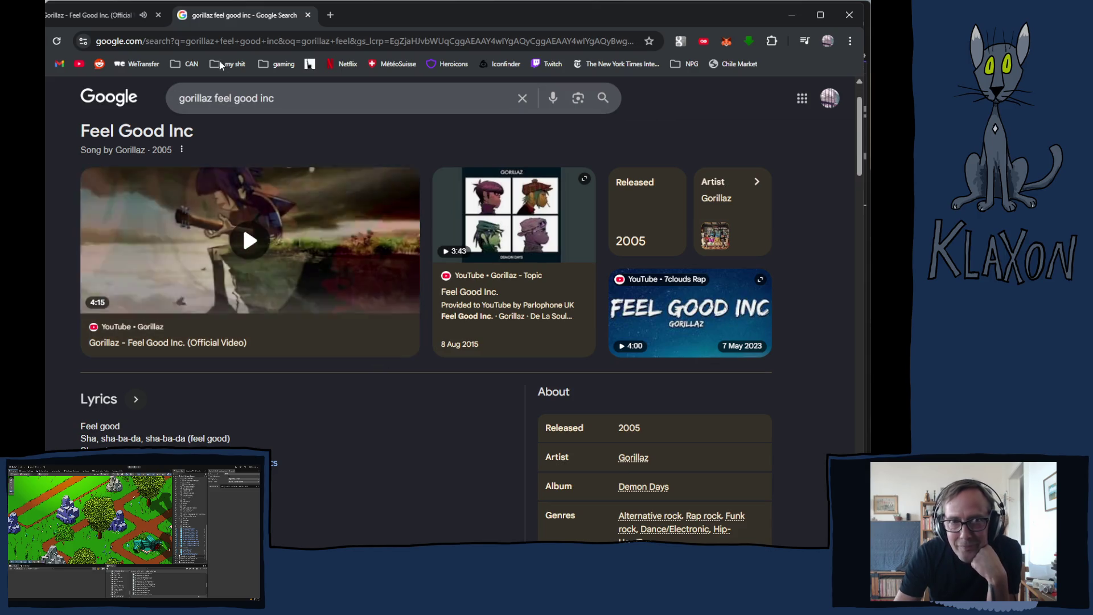
Close the Google results tab, leaving only the Feel Good Inc. video tab.
click(309, 15)
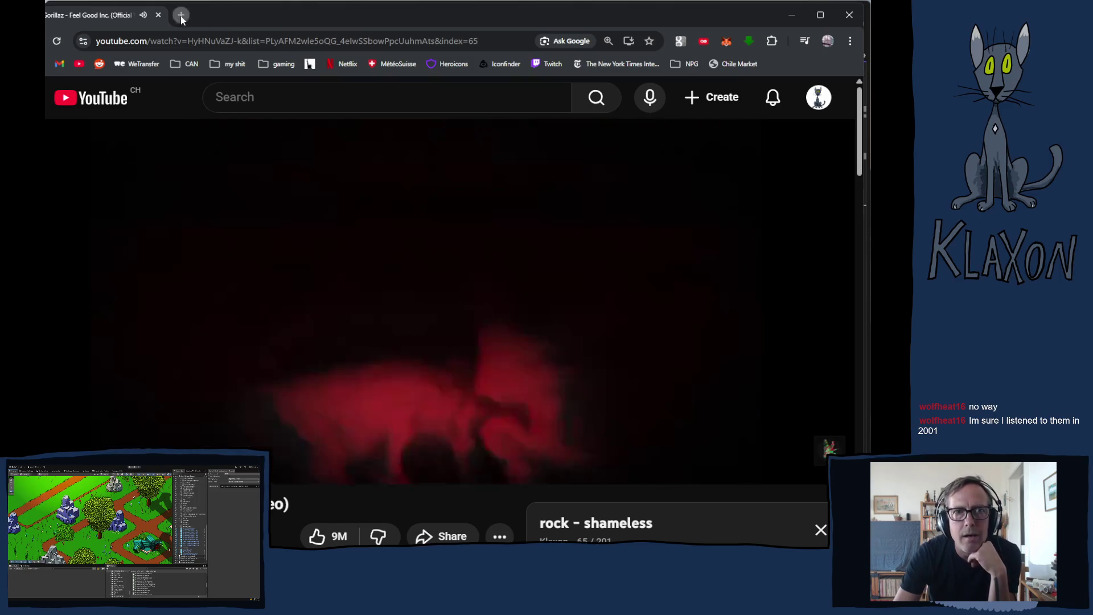
In a new tab, search Google for 'gorillaz' and open the band's Wikipedia article.
click(181, 15)
text(gor)
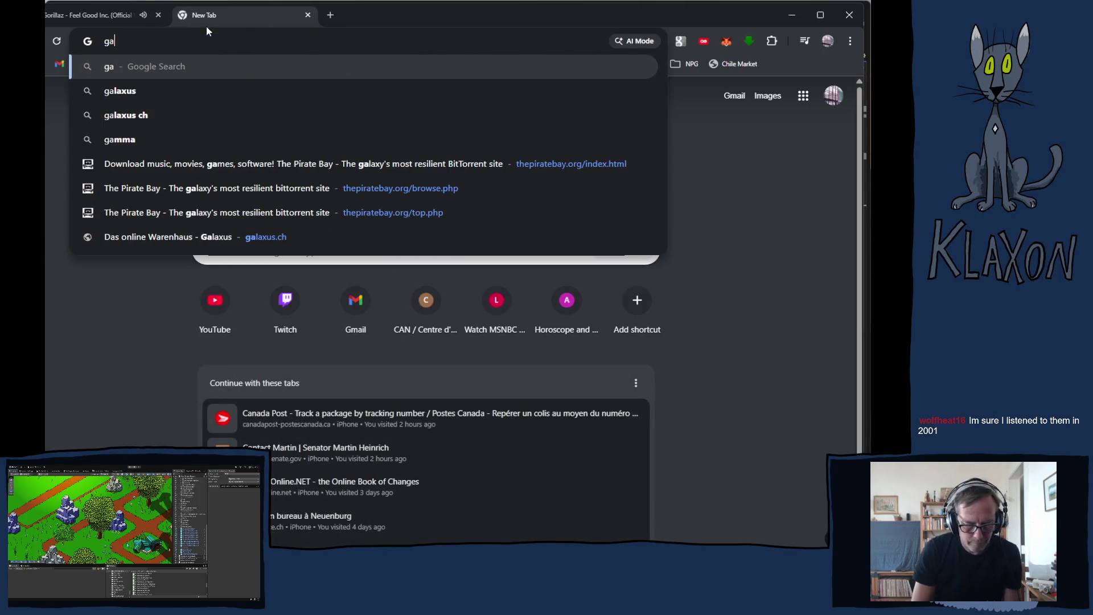
text(illaz feel good inc)
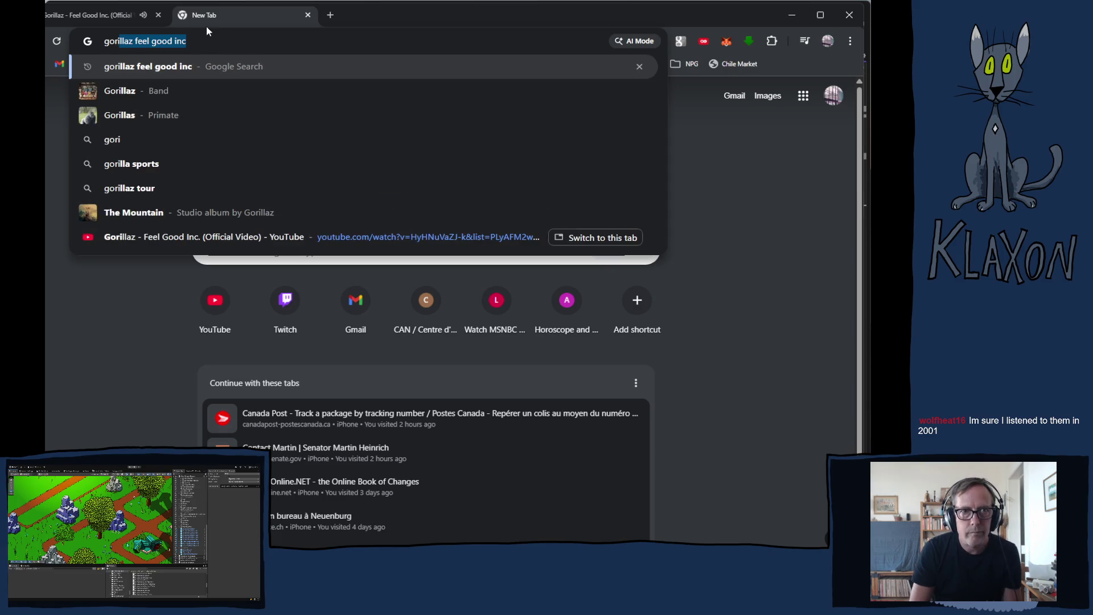
key(Down)
key(Return)
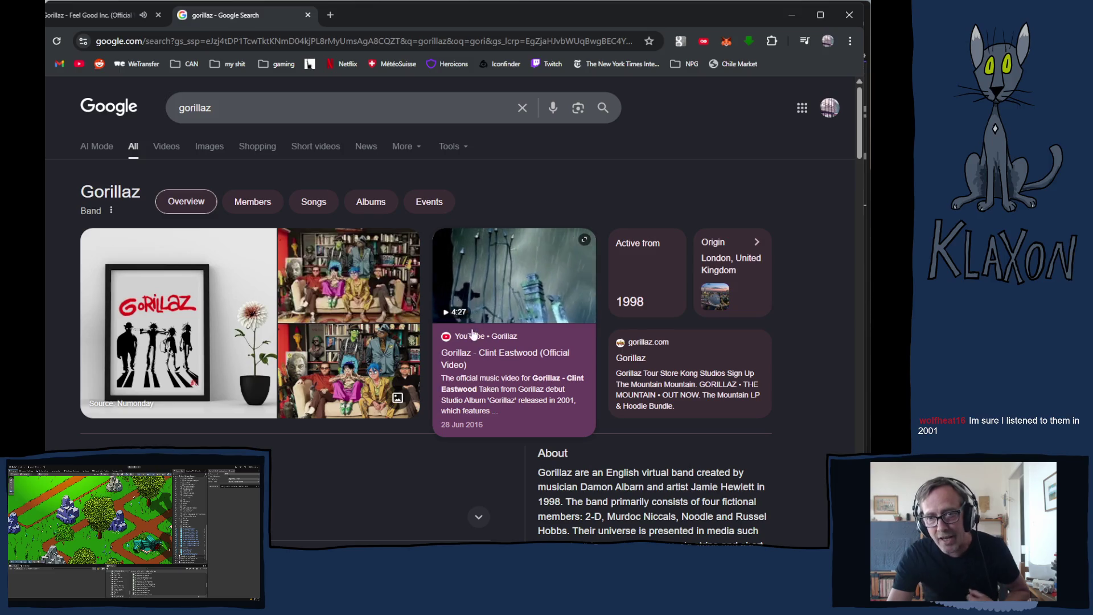
scroll(489, 330, down, 3)
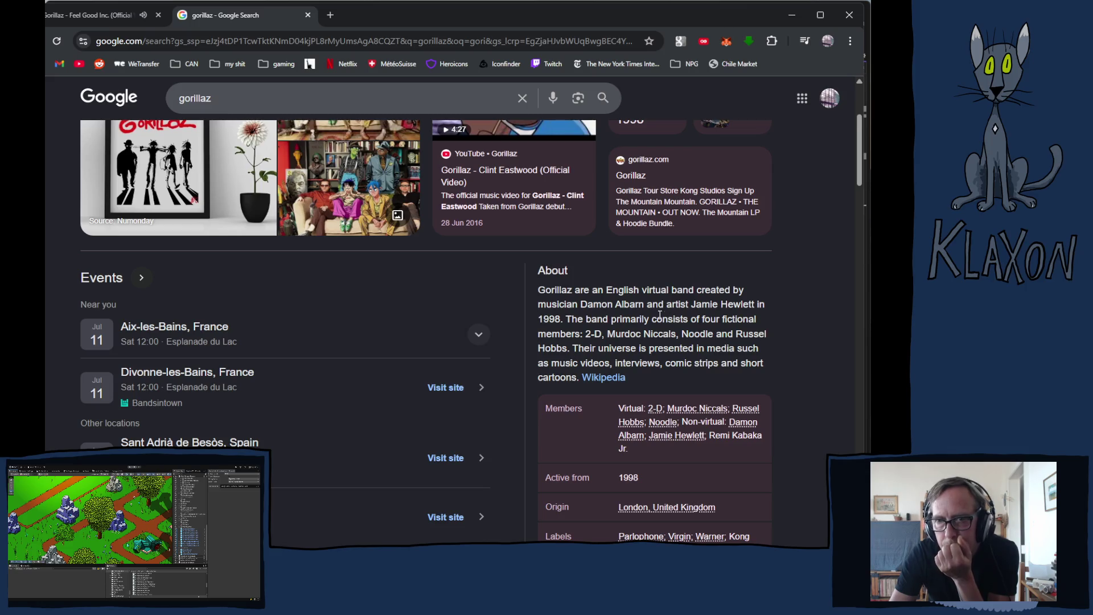
scroll(697, 331, down, 2)
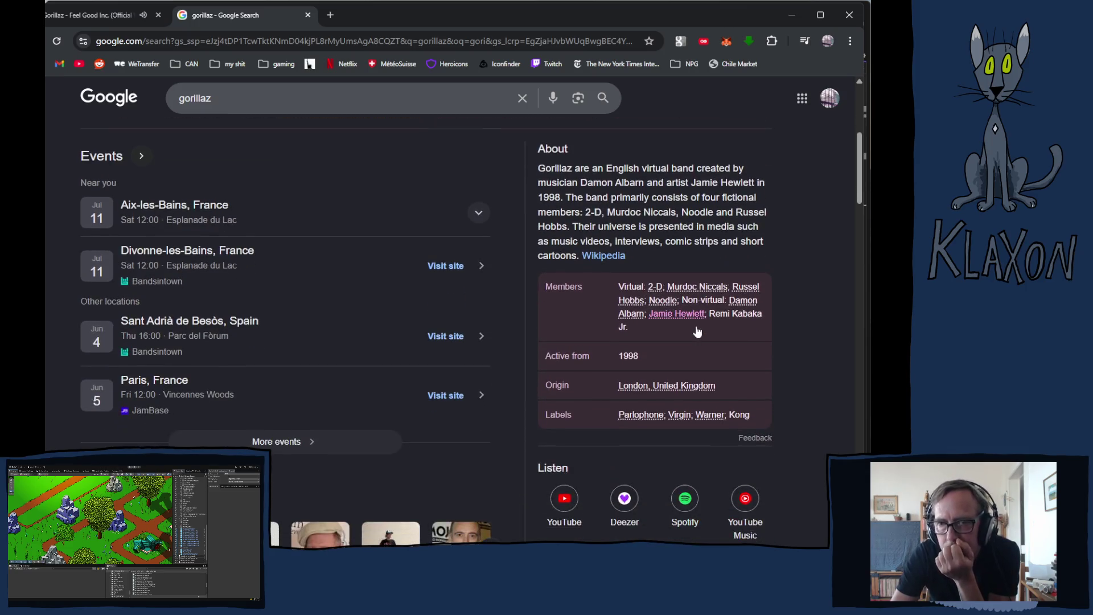
scroll(696, 329, down, 2)
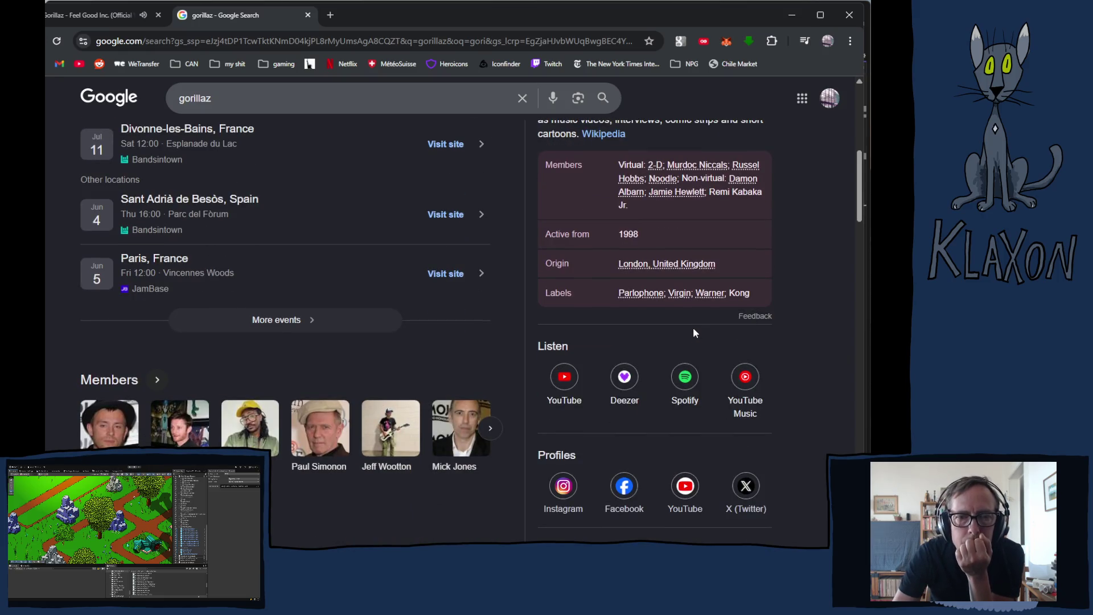
scroll(693, 329, down, 4)
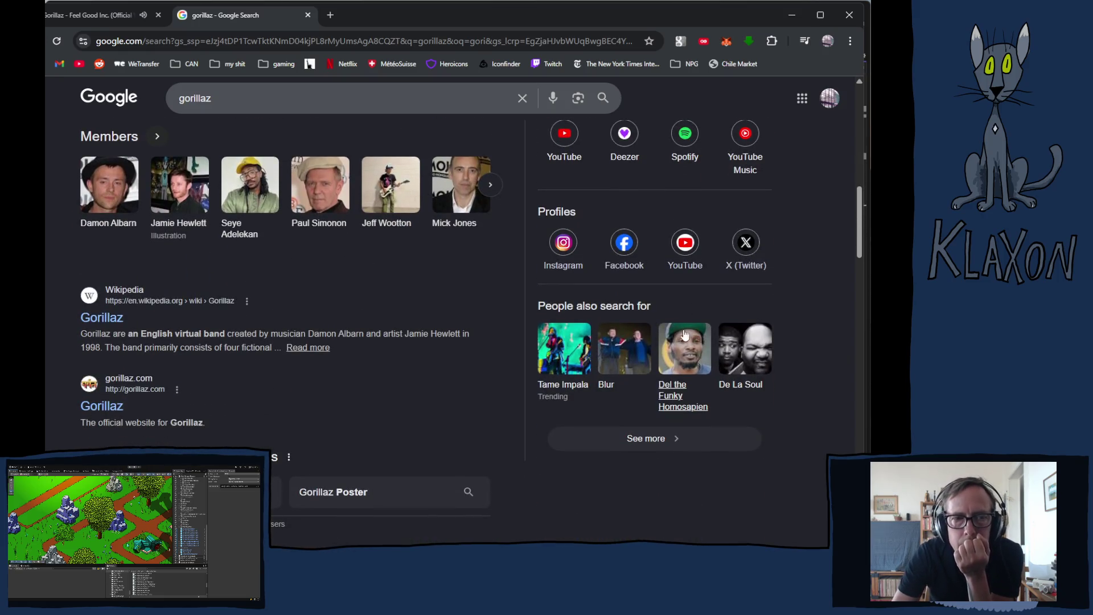
click(115, 323)
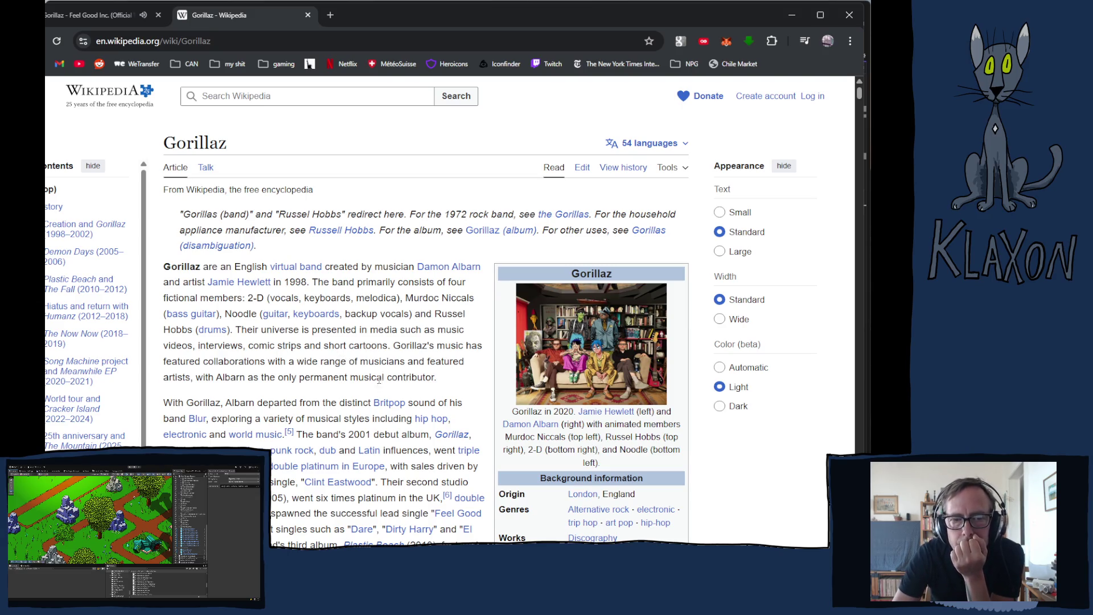
Glance at the video tab, then load the YouTube home page in the Wikipedia tab.
mouse_move(339, 490)
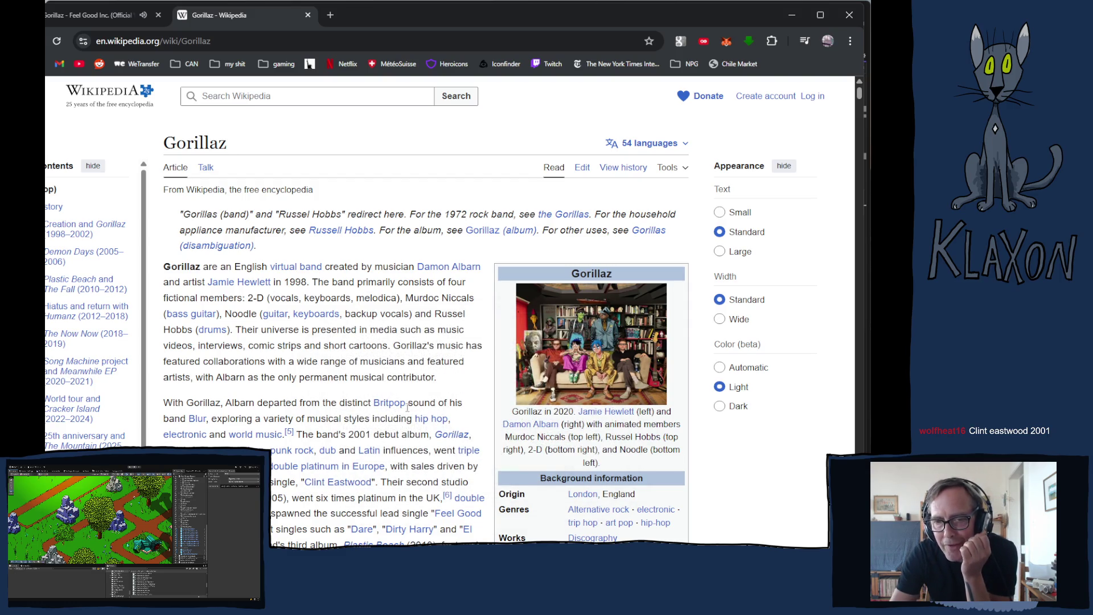
click(100, 17)
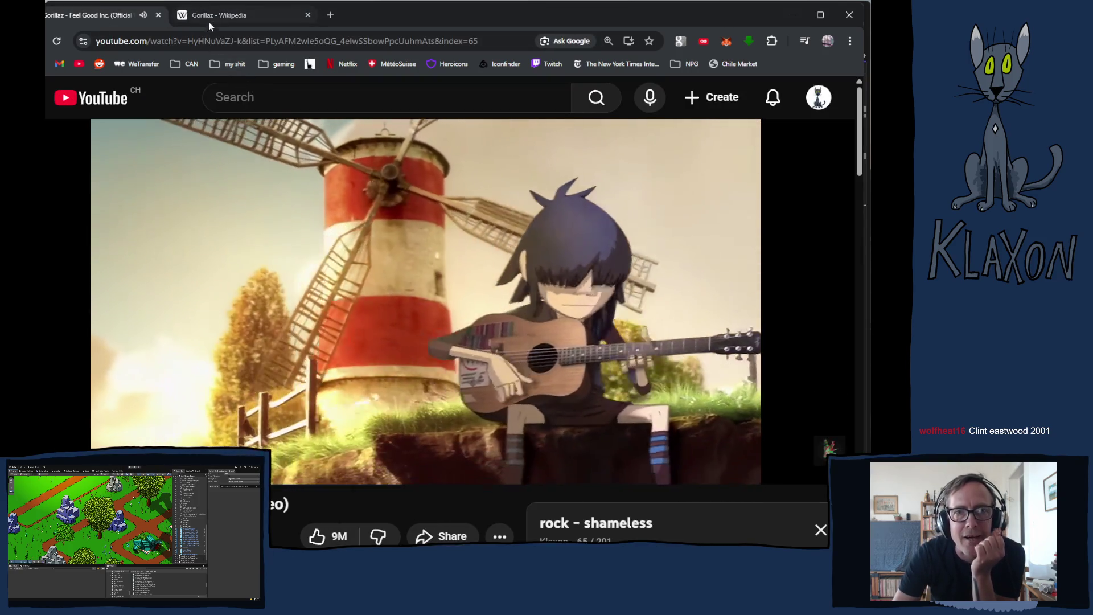
click(274, 96)
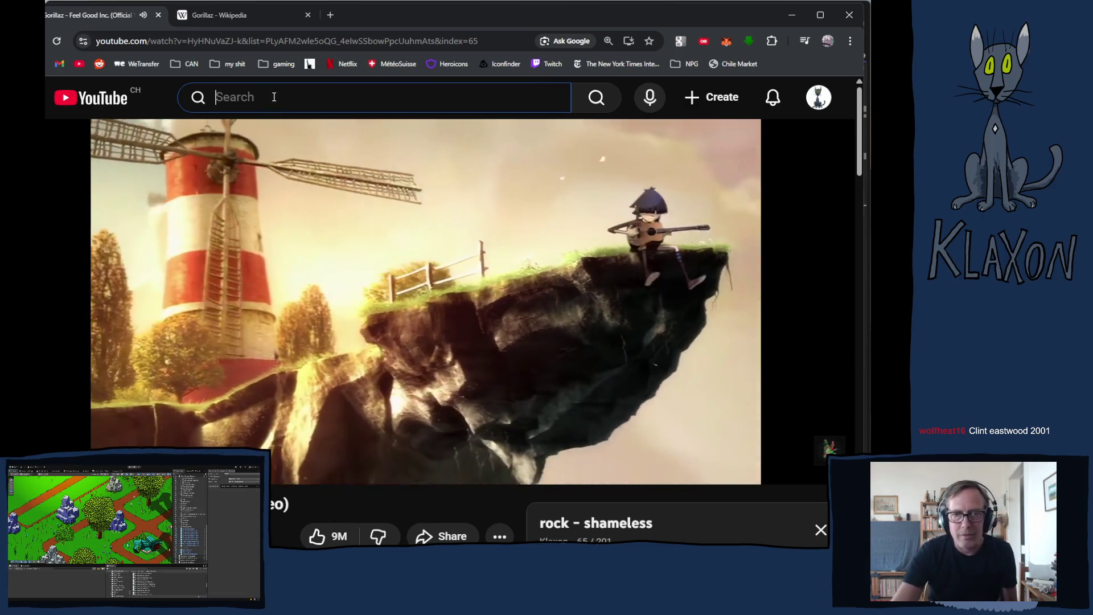
click(244, 13)
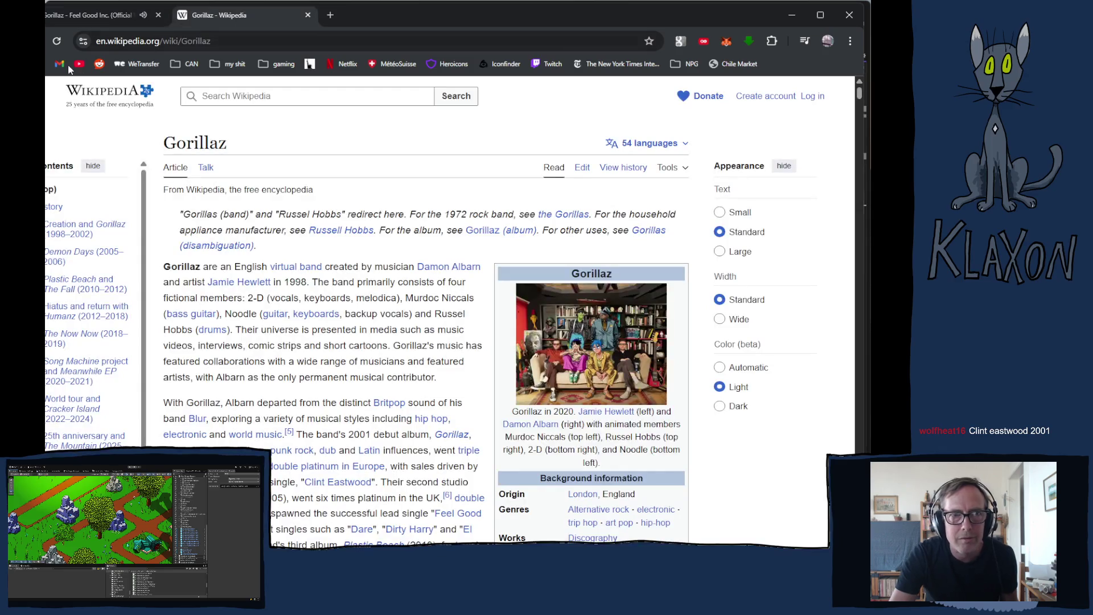
click(85, 63)
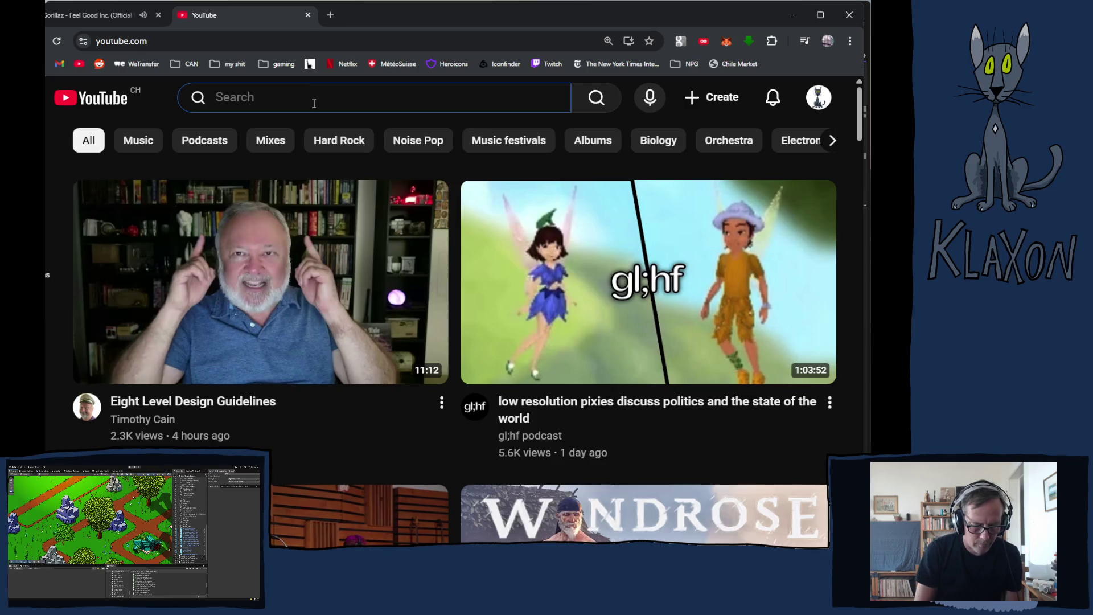
Search YouTube for 'gorillaz clint eastwood' using the suggestion list.
text(gorilla)
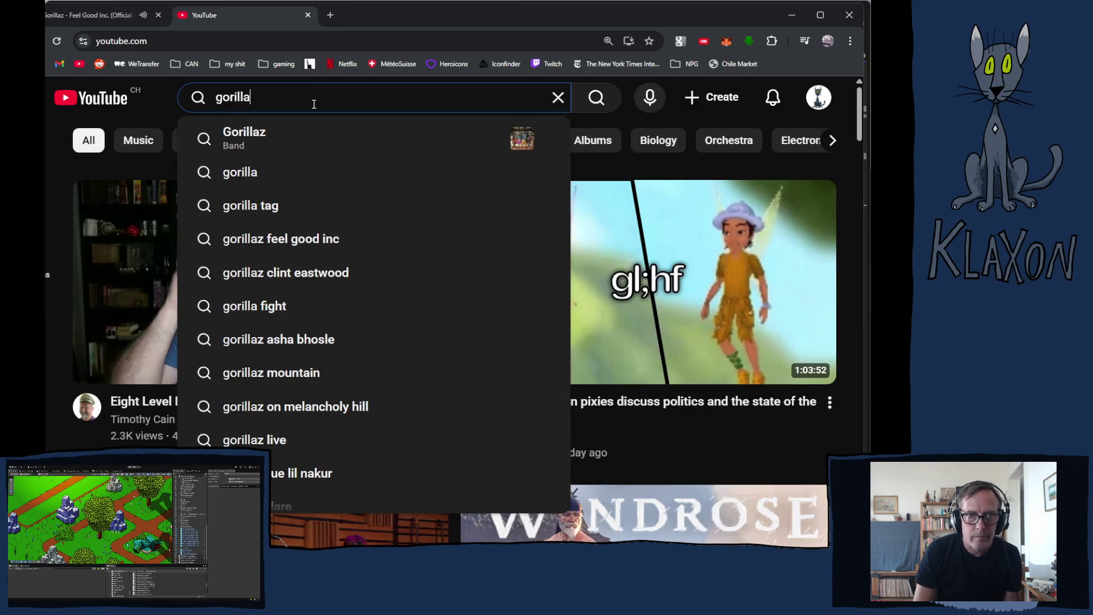
text(z)
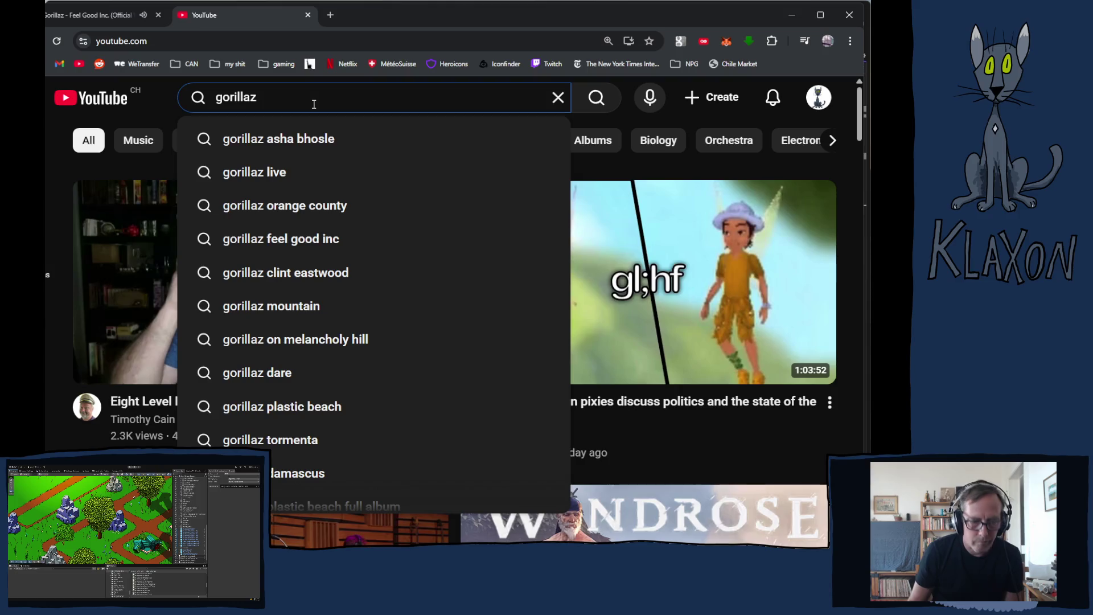
text( cli)
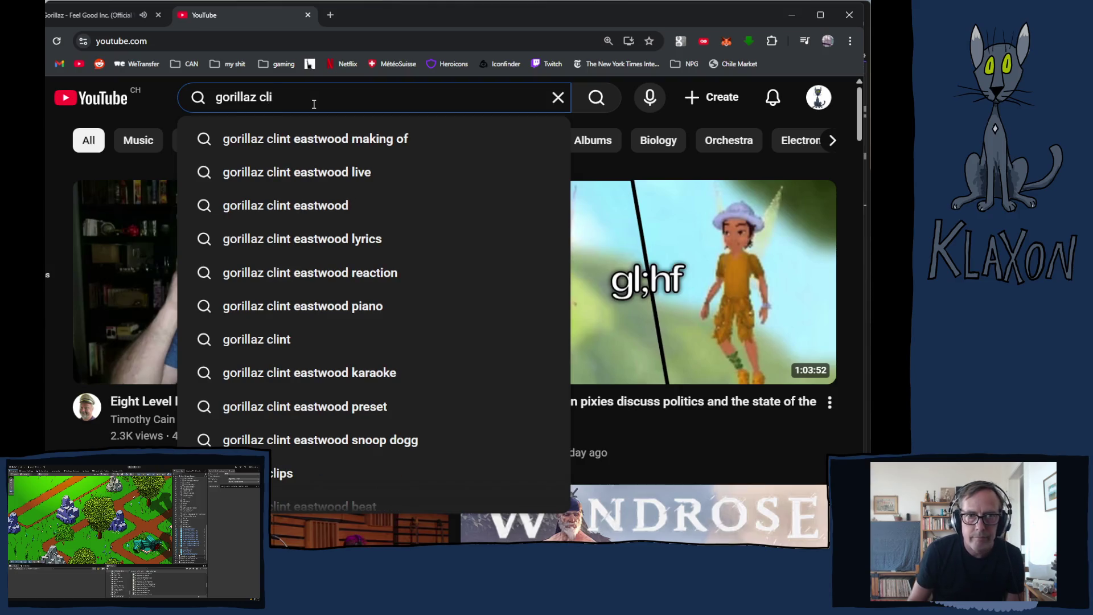
key(Down)
key(Down)
key(Down)
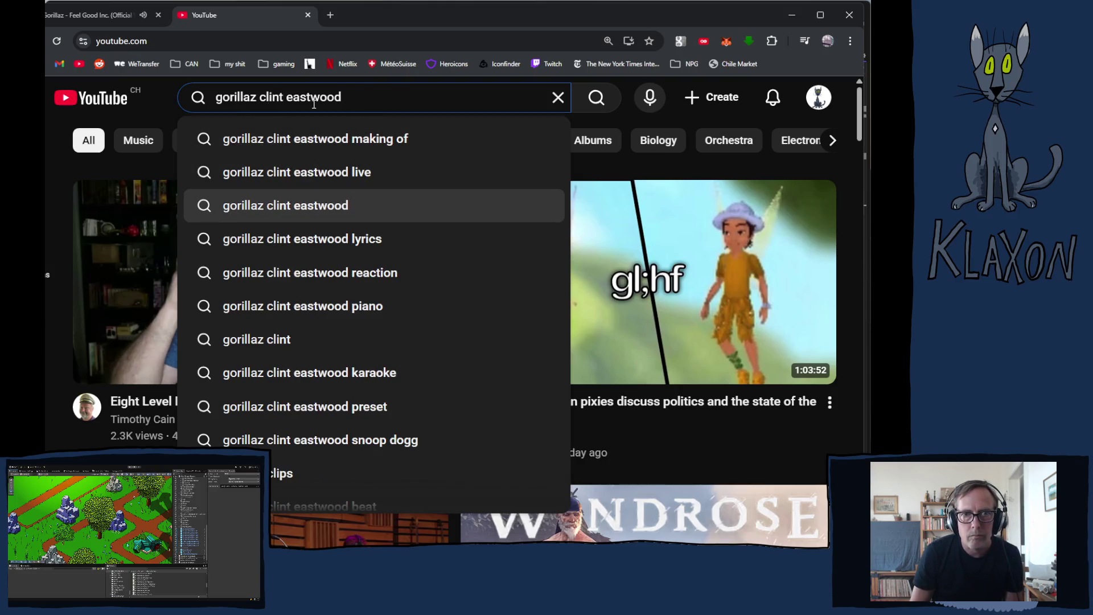
key(Return)
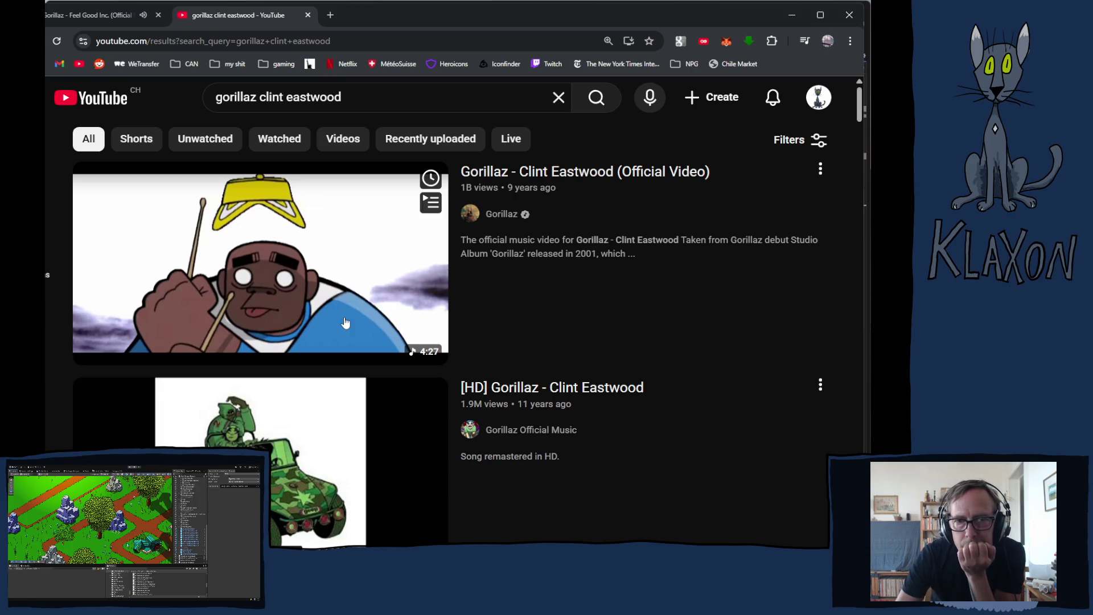
Return to the Feel Good Inc. tab, dismiss the address-bar menu, and open a new tab.
click(95, 23)
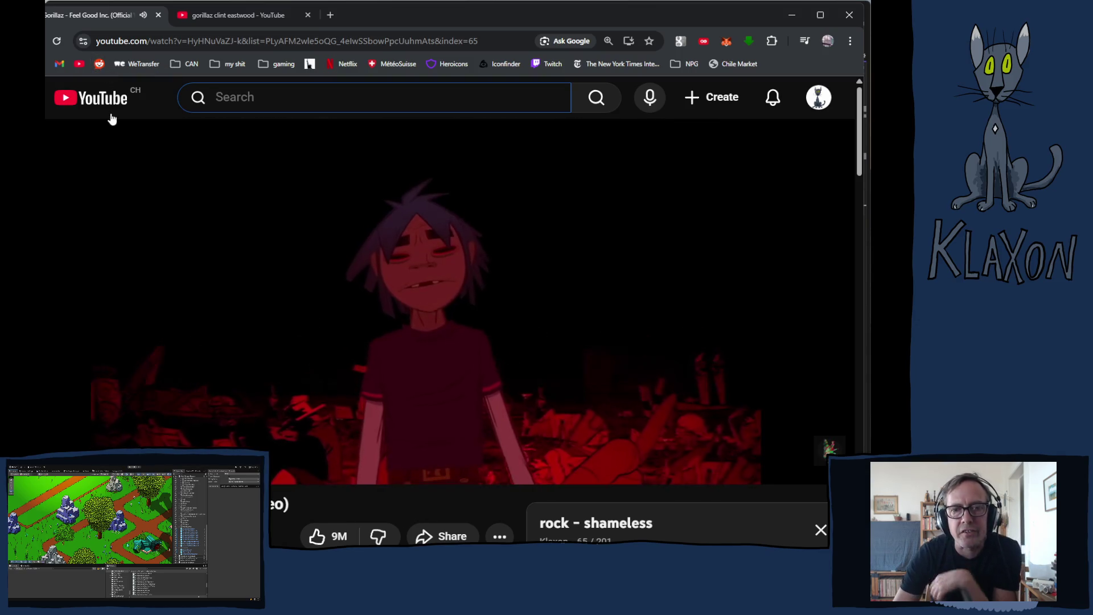
right_click(169, 43)
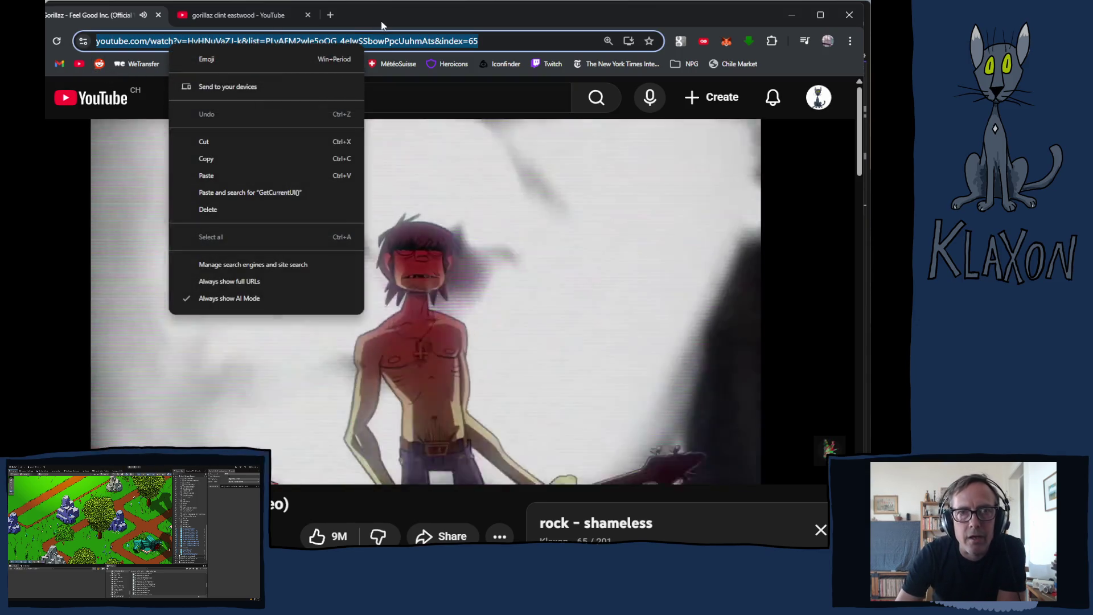
key(Escape)
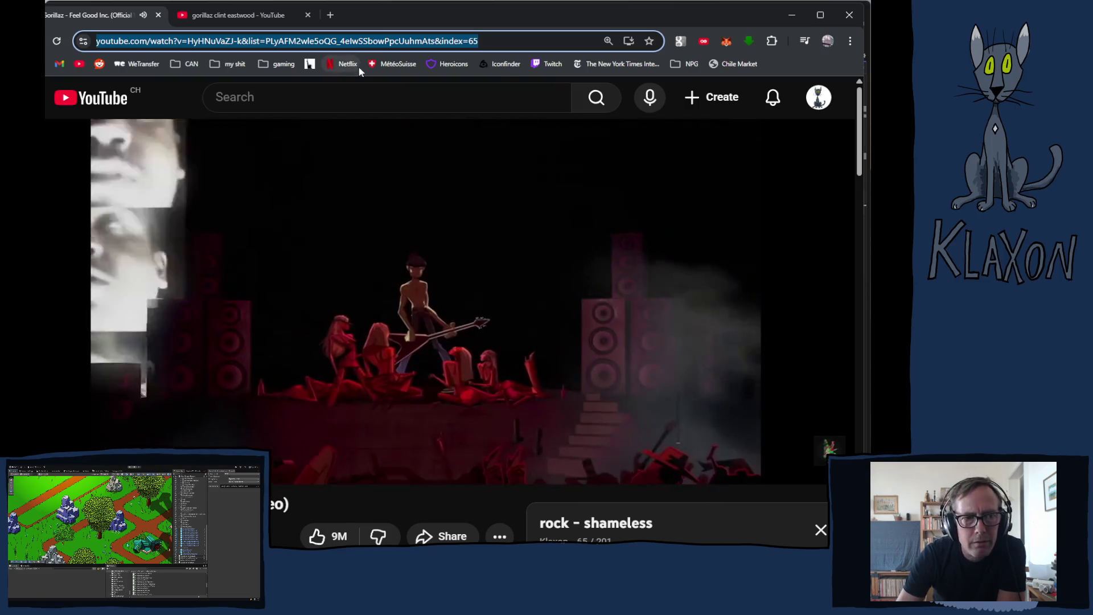
click(328, 15)
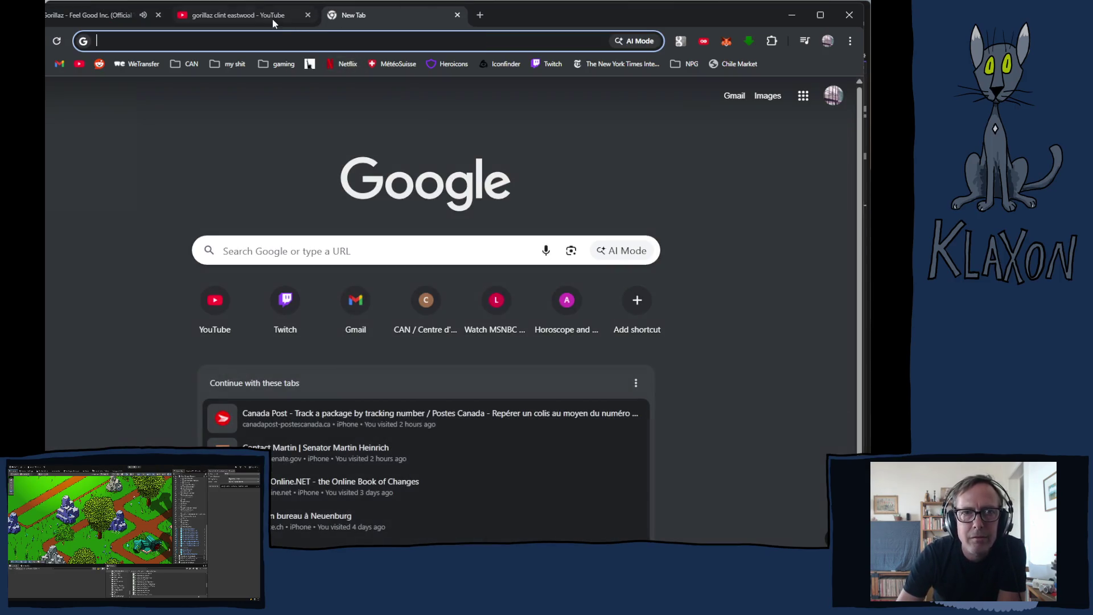
Search Google for 'gorillaz' in a new tab and scroll the results.
text(gor)
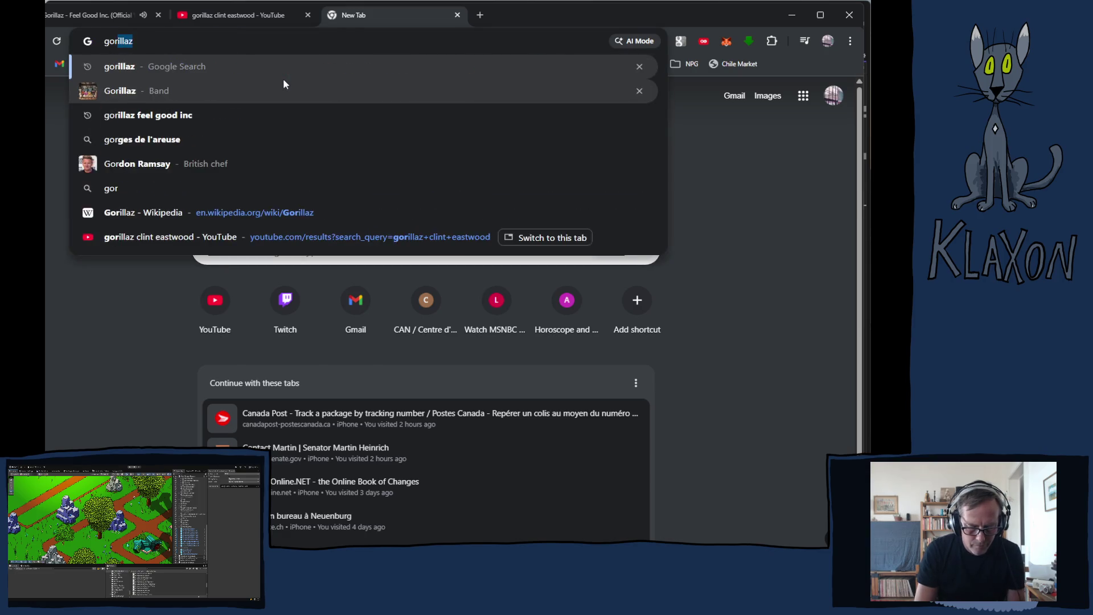
text(illaz)
key(Return)
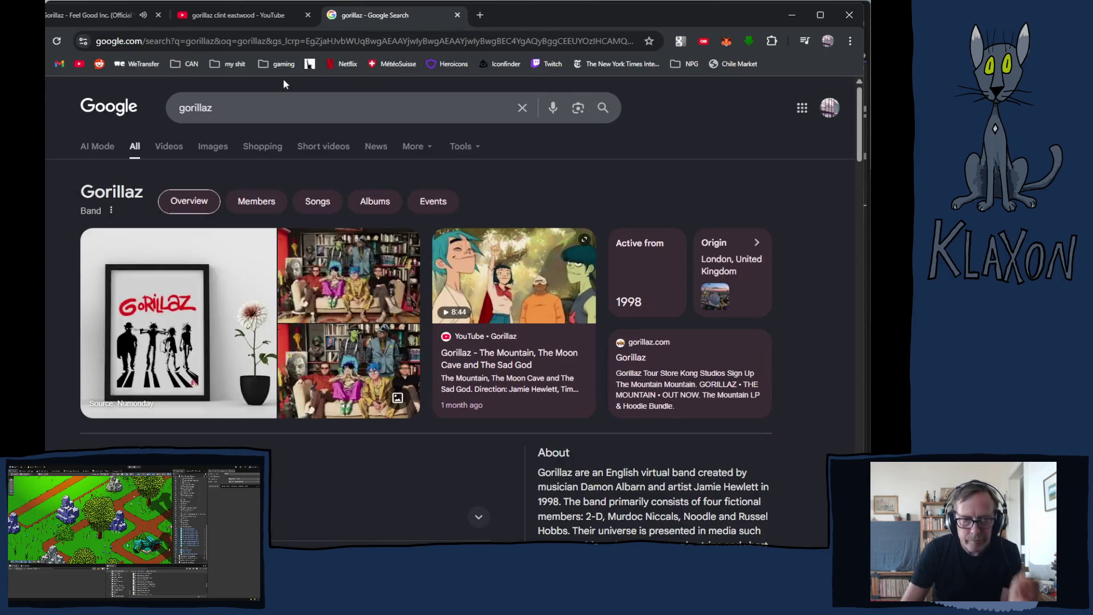
scroll(374, 251, down, 10)
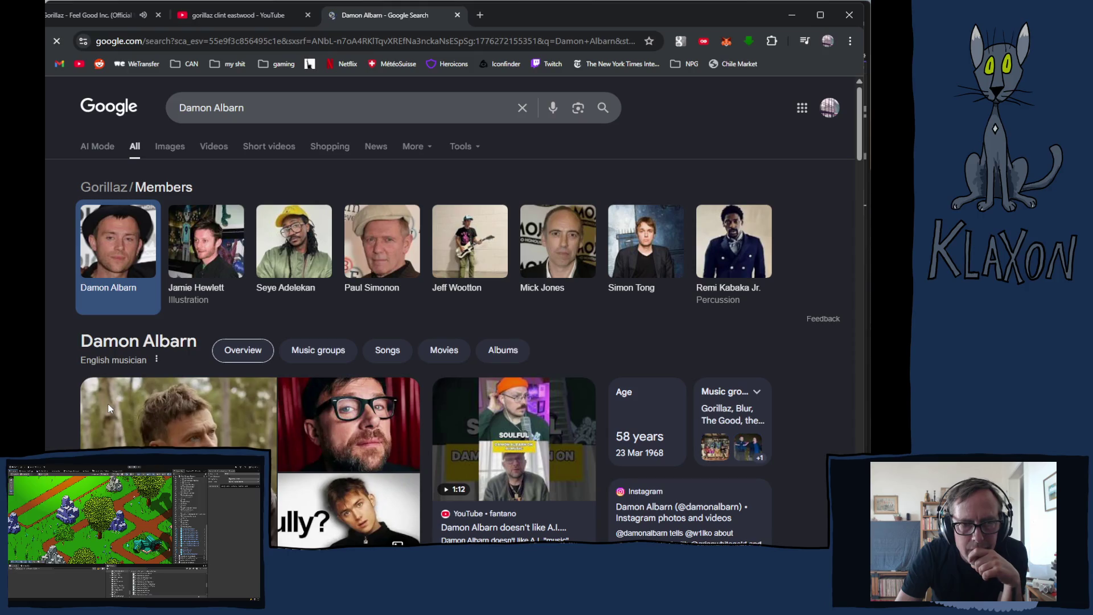
Browse the Damon Albarn results, go back to the gorillaz page, and return to the Feel Good Inc. tab.
scroll(110, 408, down, 3)
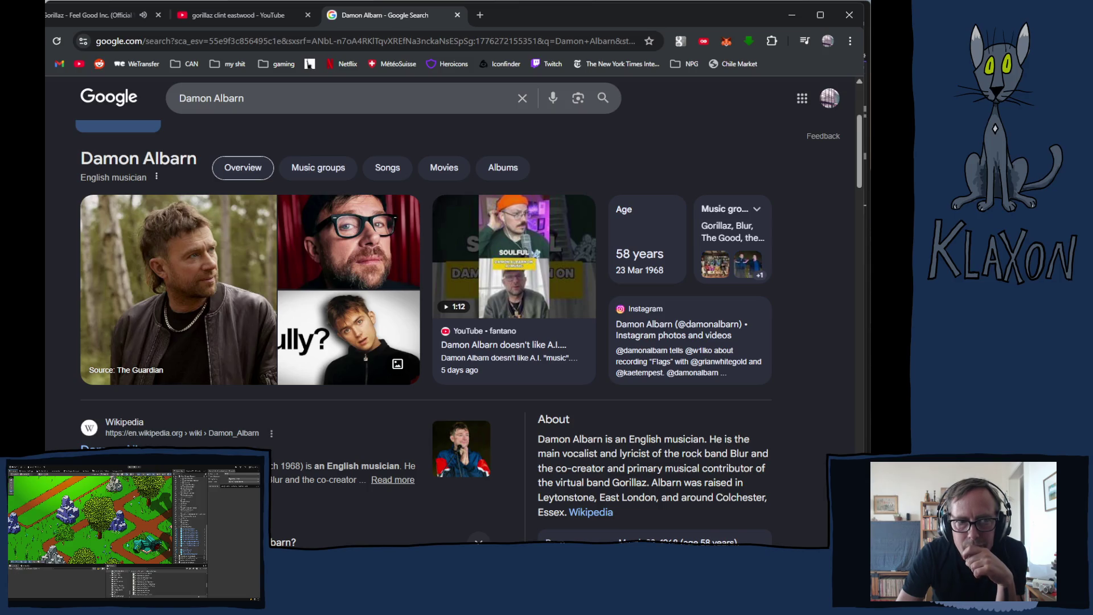
key(alt+Left)
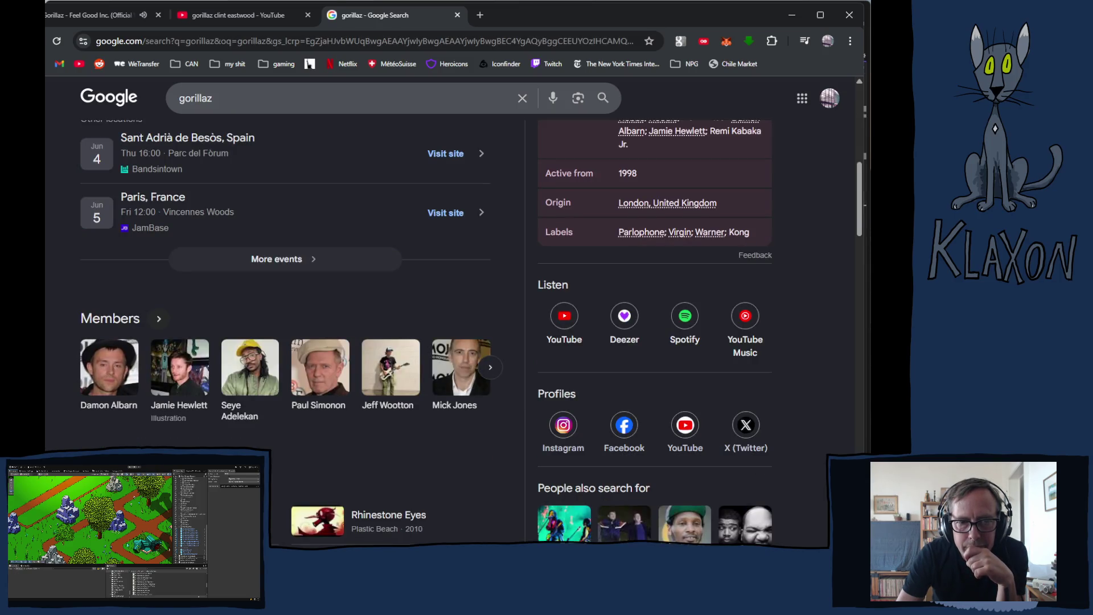
click(88, 16)
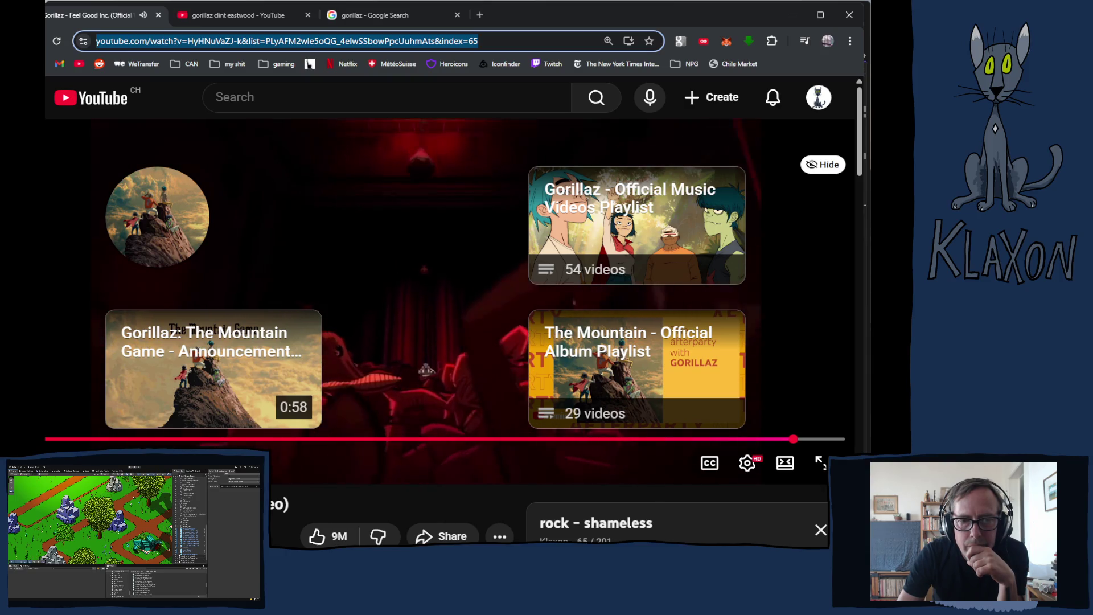
Skip Feel Good Inc. to its end and pause it, then play 'Gorillaz - Clint Eastwood (Official Video)'.
mouse_move(796, 439)
mouse_down()
mouse_move(823, 441)
mouse_move(691, 437)
mouse_up()
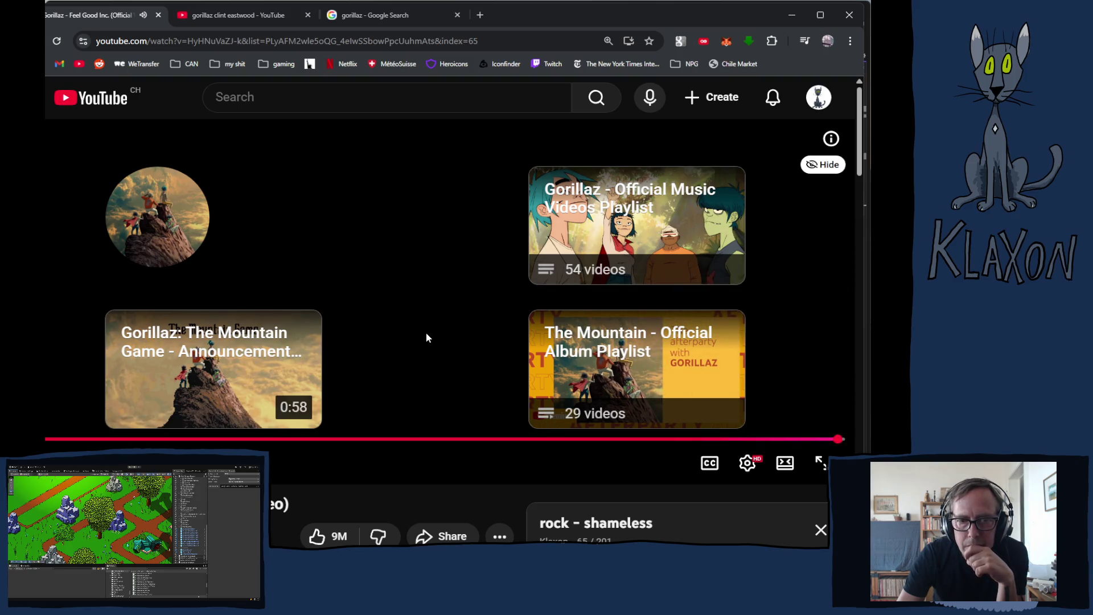
click(396, 310)
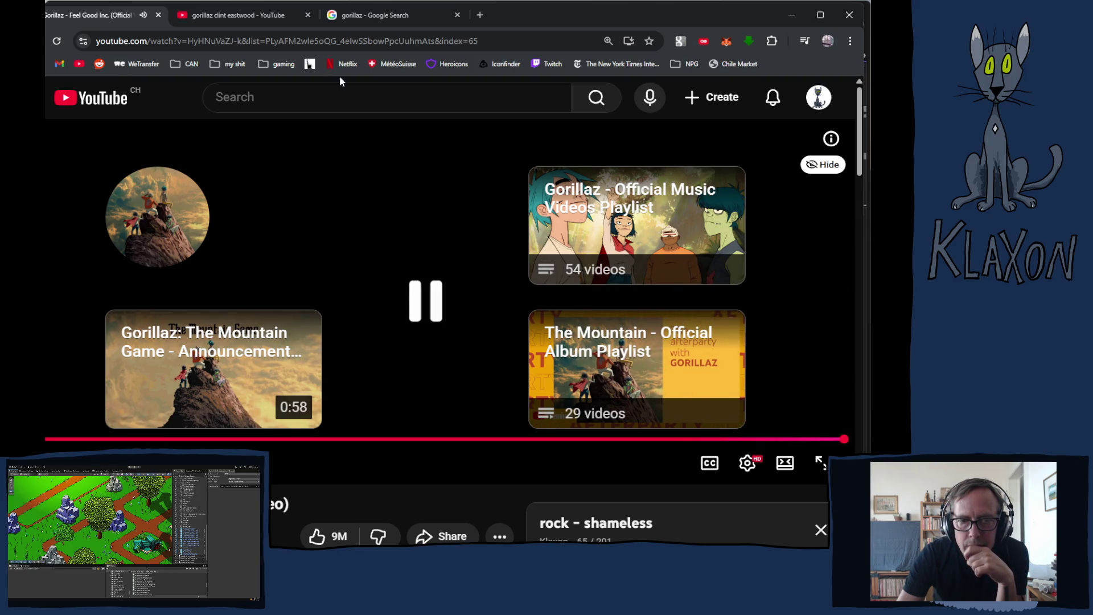
click(285, 16)
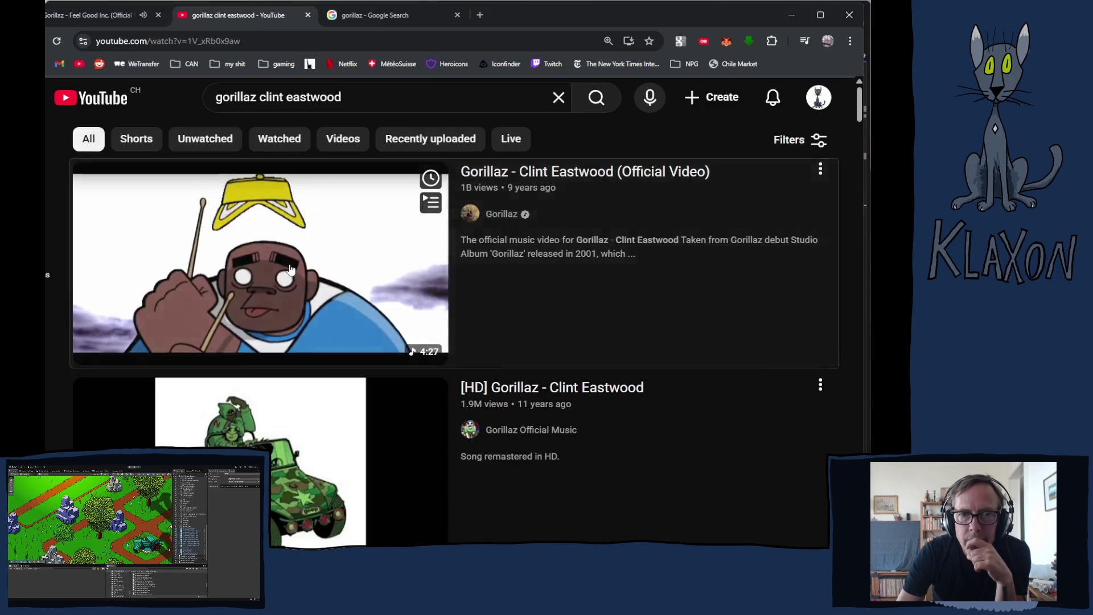
click(288, 271)
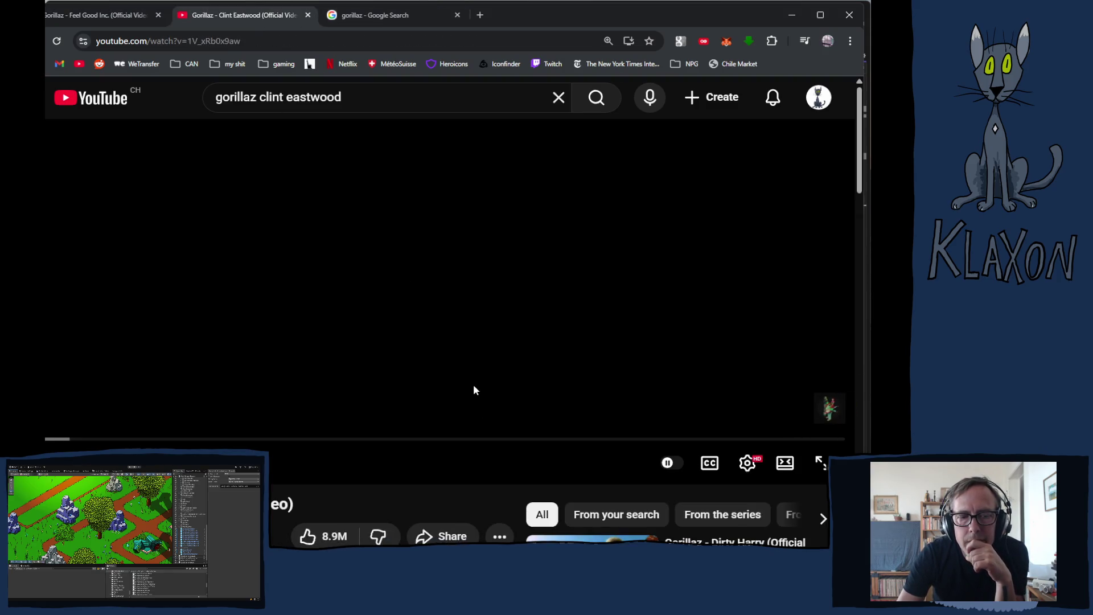